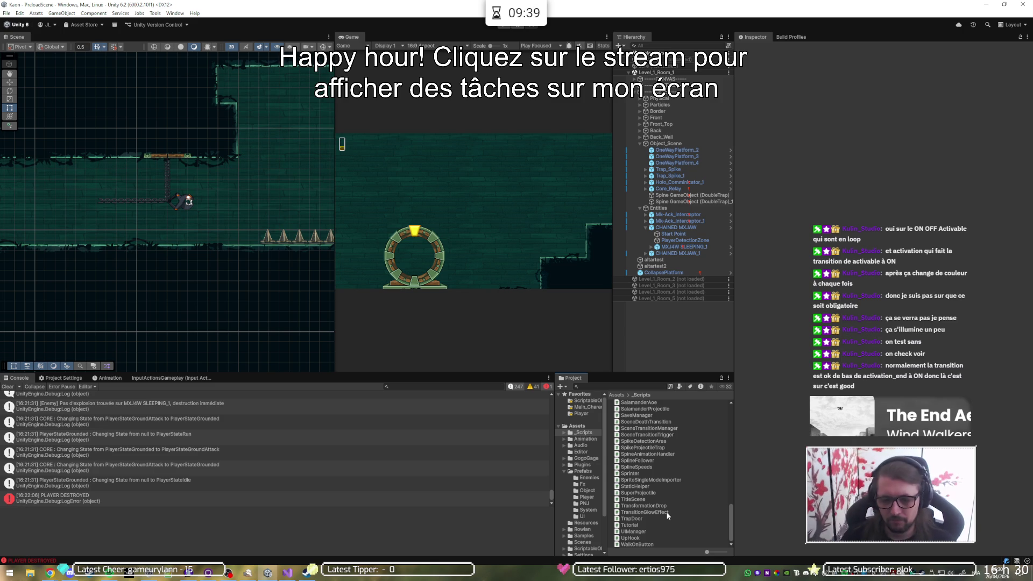
# - Open TrapDoor.cs from the Project panel's _Scripts folder in Visual Studio
pyautogui.click(664, 519)
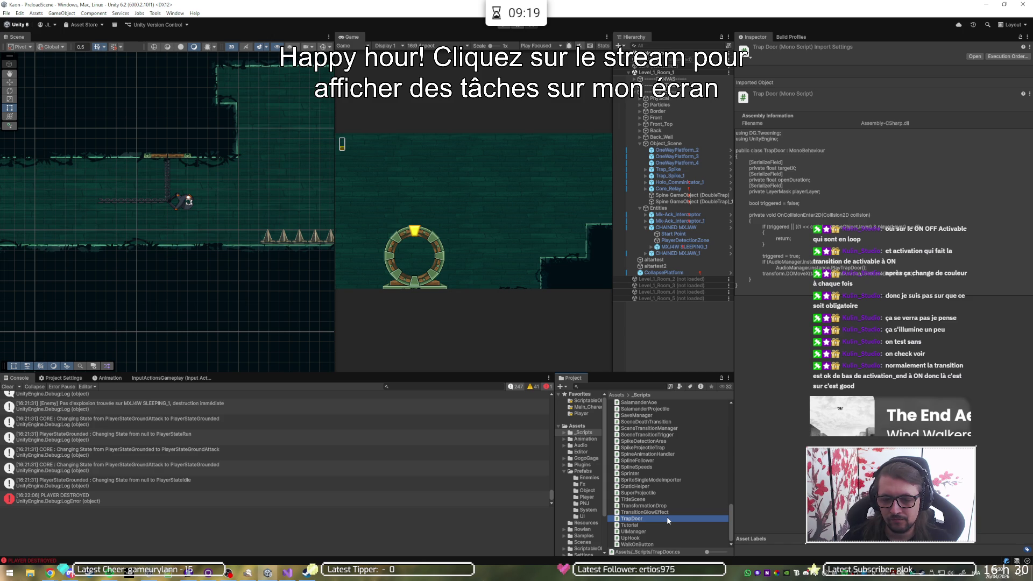
pyautogui.doubleClick(668, 520)
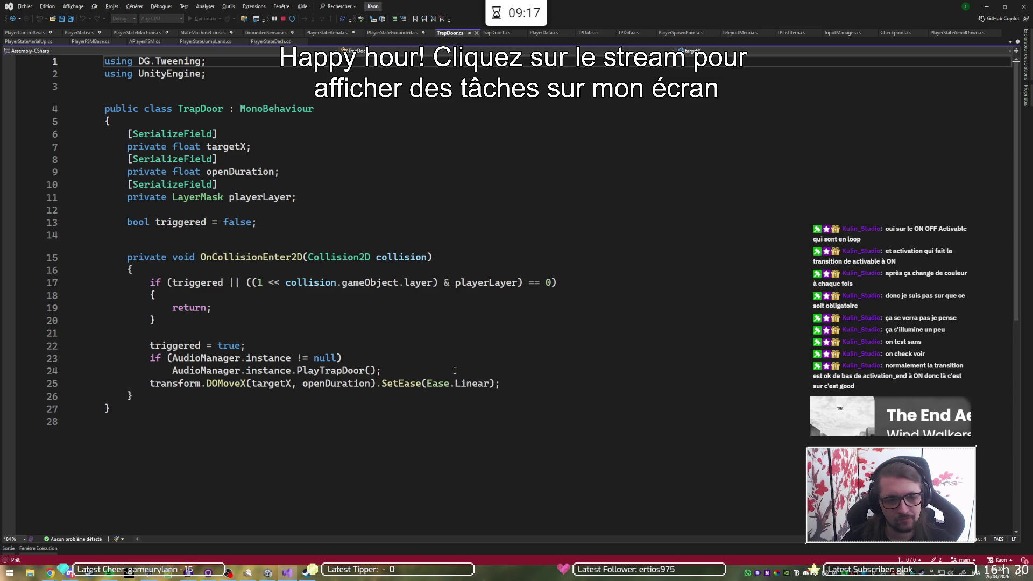
# - Delete the old trap door logic (lines 6–26) and the 'using DG.Tweening;' import from TrapDoor.cs
pyautogui.moveTo(135, 395)
pyautogui.mouseDown()
pyautogui.moveTo(172, 257)
pyautogui.moveTo(258, 222)
pyautogui.moveTo(388, 212)
pyautogui.moveTo(414, 127)
pyautogui.mouseUp()
pyautogui.press('Delete')
pyautogui.press('Return')
pyautogui.press('Up')
pyautogui.press('Down')
pyautogui.hotkey('ctrl', 'r')
pyautogui.hotkey('ctrl', 'g')
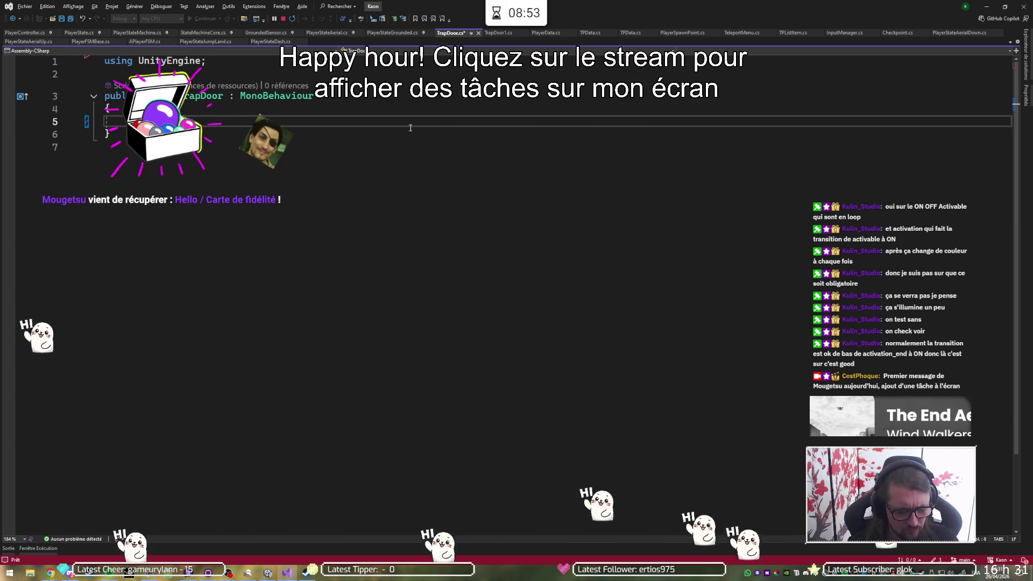
# - Declare '[SerializeField] private SpineAnimationHandler animationHandler;' inside the TrapDoor class
pyautogui.write('[Serializable')
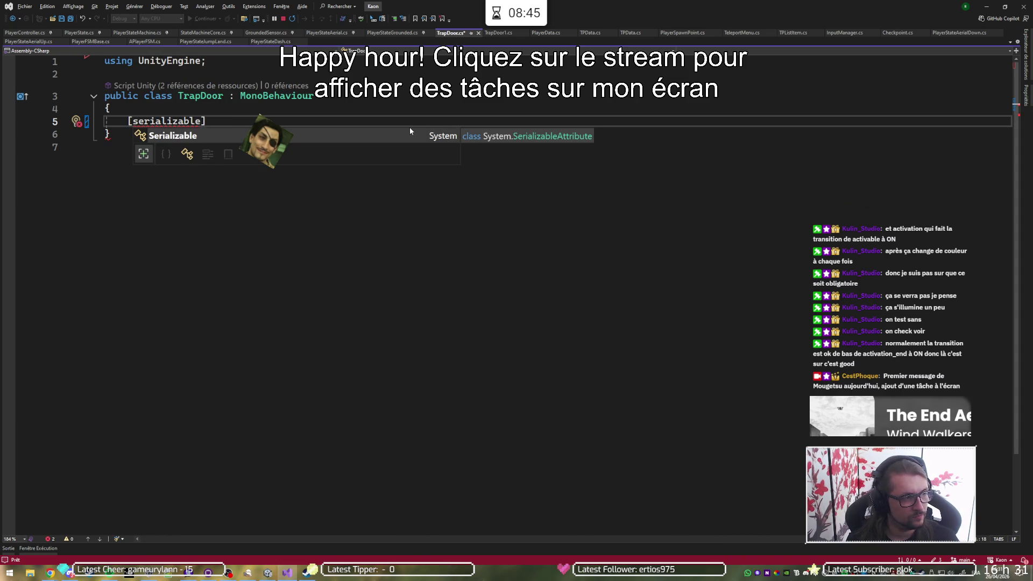
pyautogui.press('BackSpace')
pyautogui.press('BackSpace')
pyautogui.press('BackSpace')
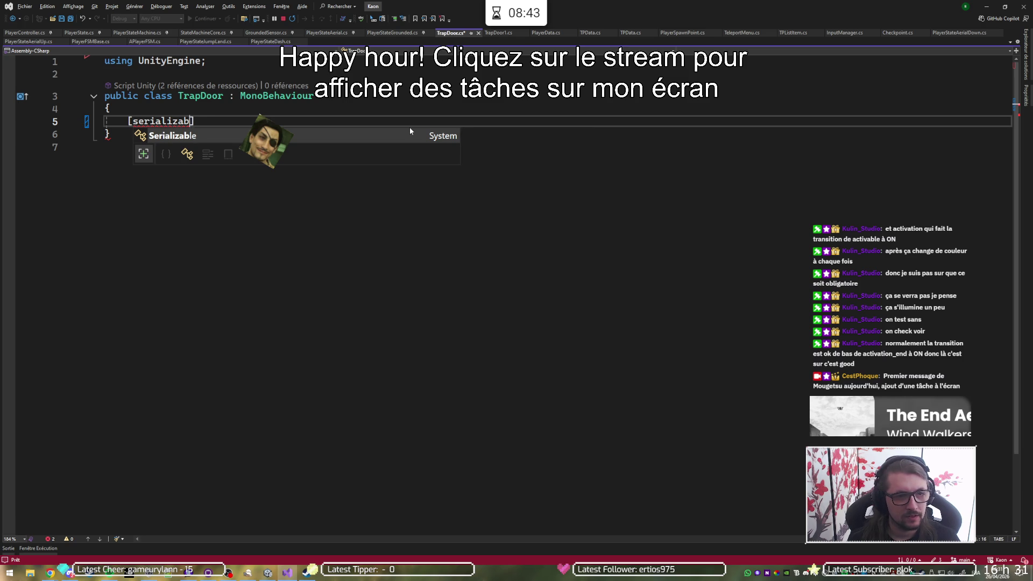
pyautogui.press('Tab')
pyautogui.press('Return')
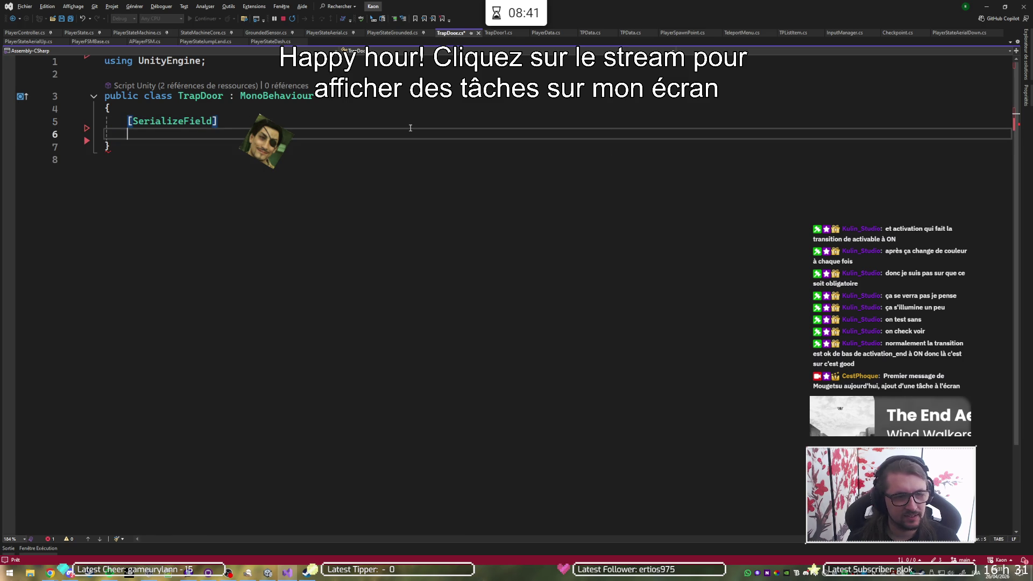
pyautogui.write('p')
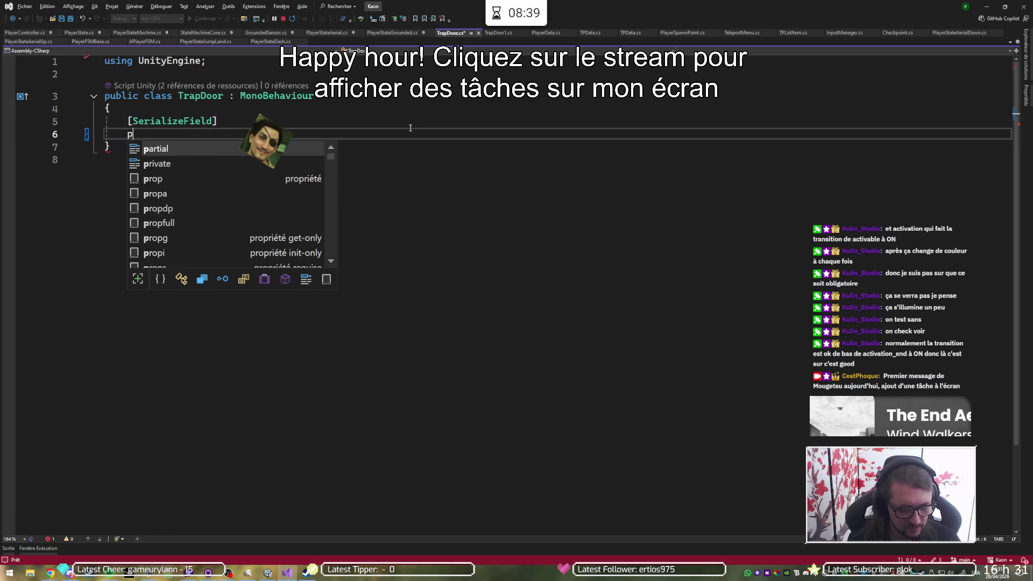
pyautogui.write('rivate Spinan')
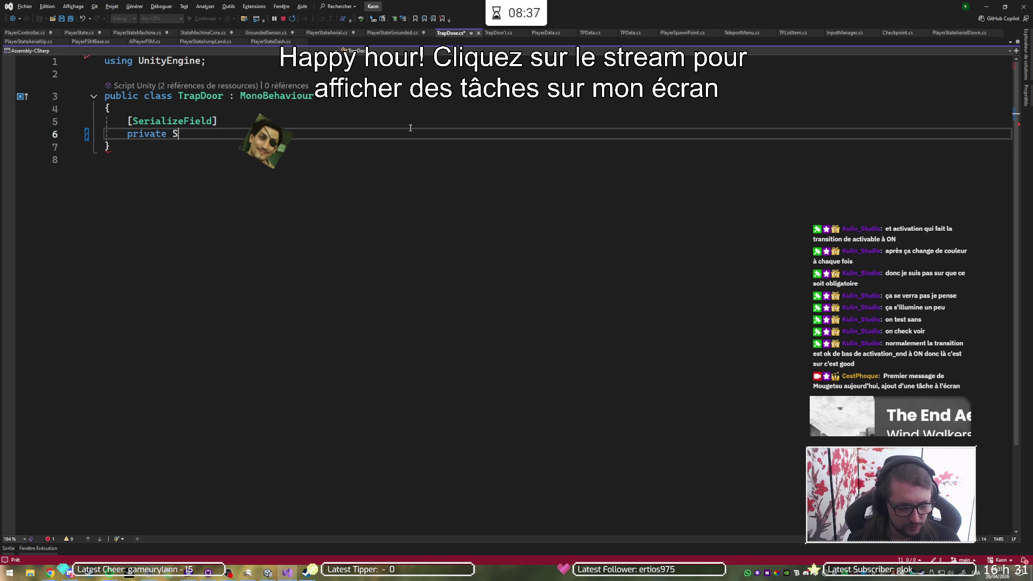
pyautogui.press('BackSpace')
pyautogui.press('BackSpace')
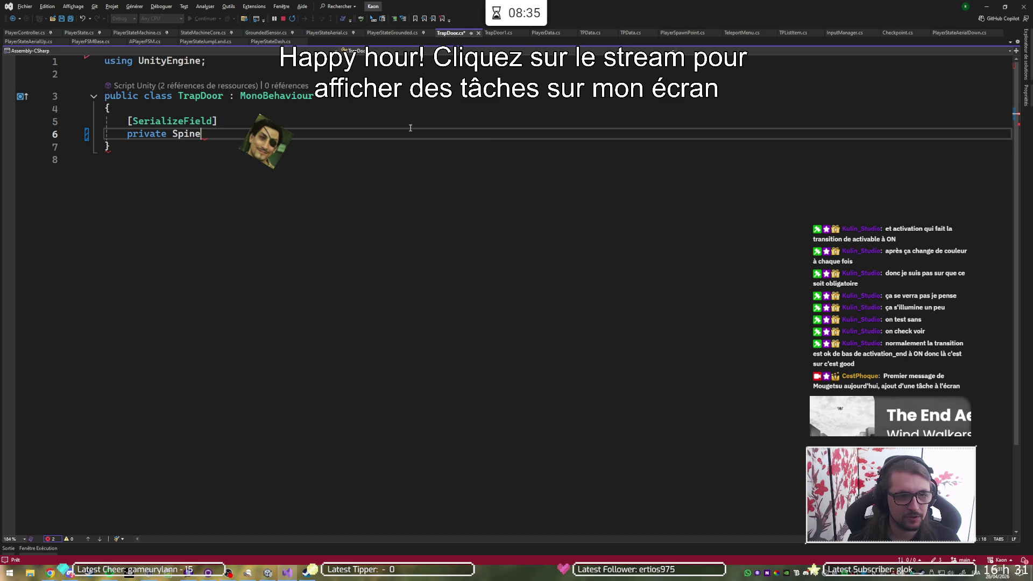
pyautogui.press('Tab')
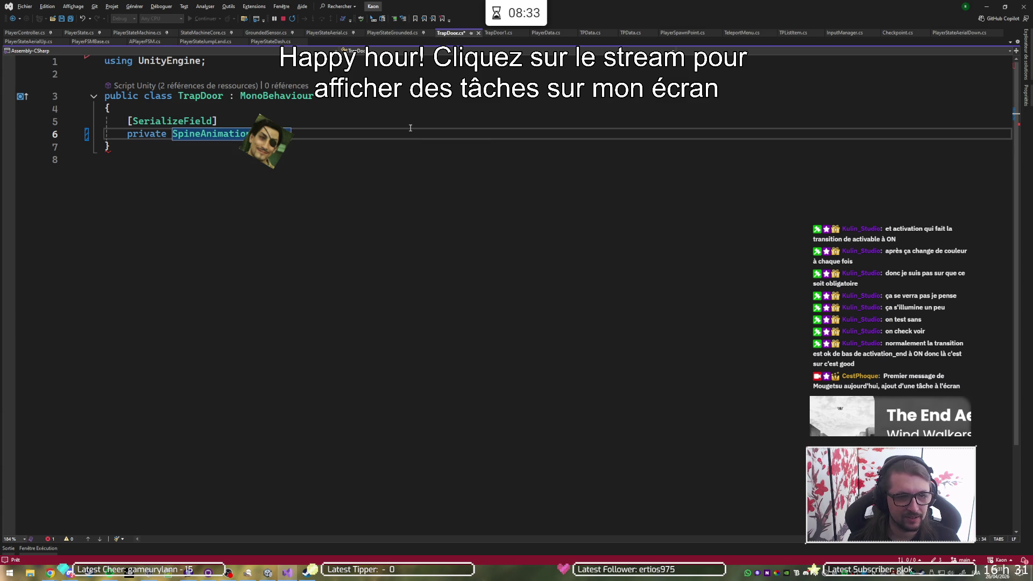
pyautogui.write('ani')
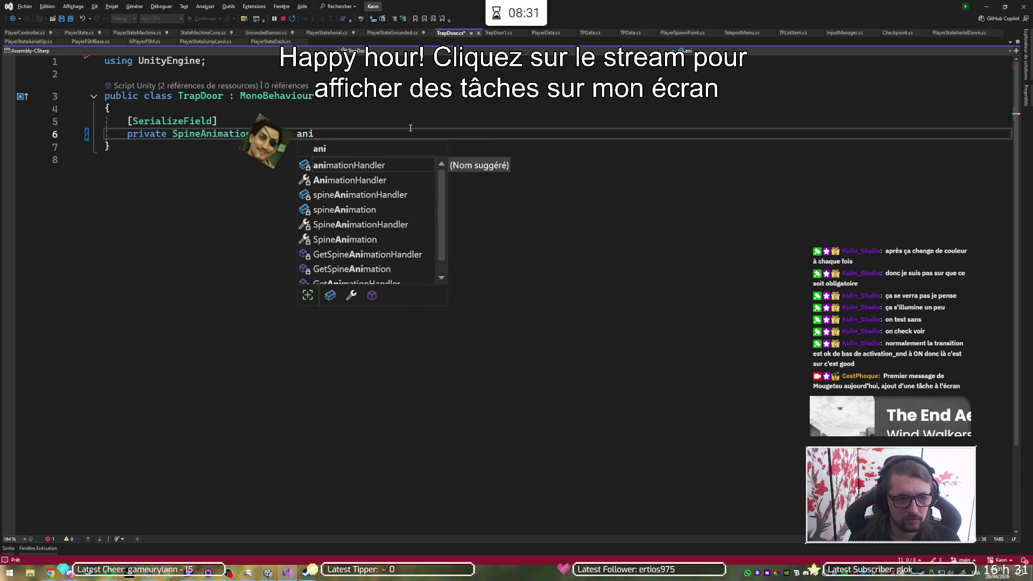
pyautogui.press('Tab')
pyautogui.write(';')
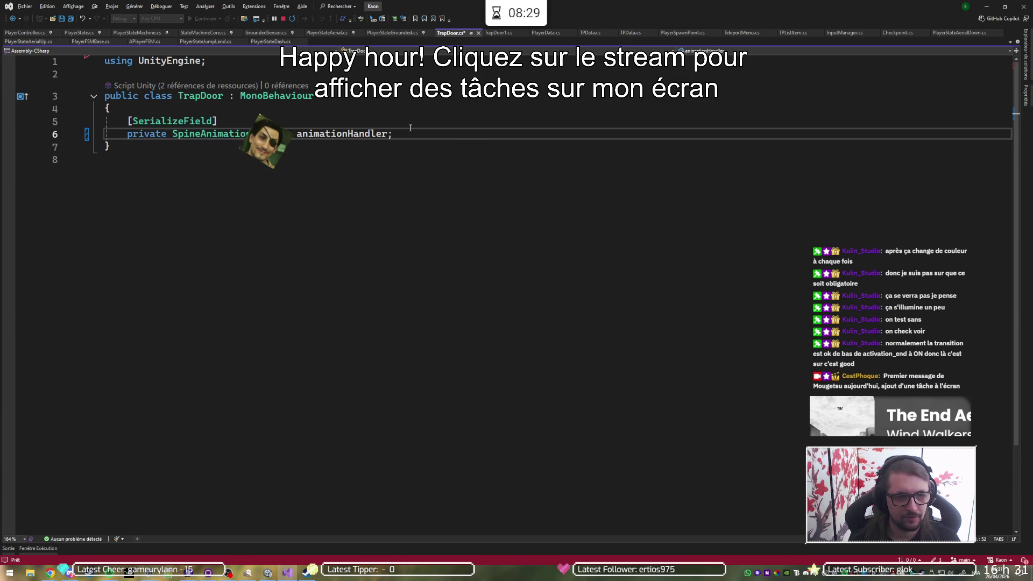
pyautogui.press('Return')
pyautogui.press('Return')
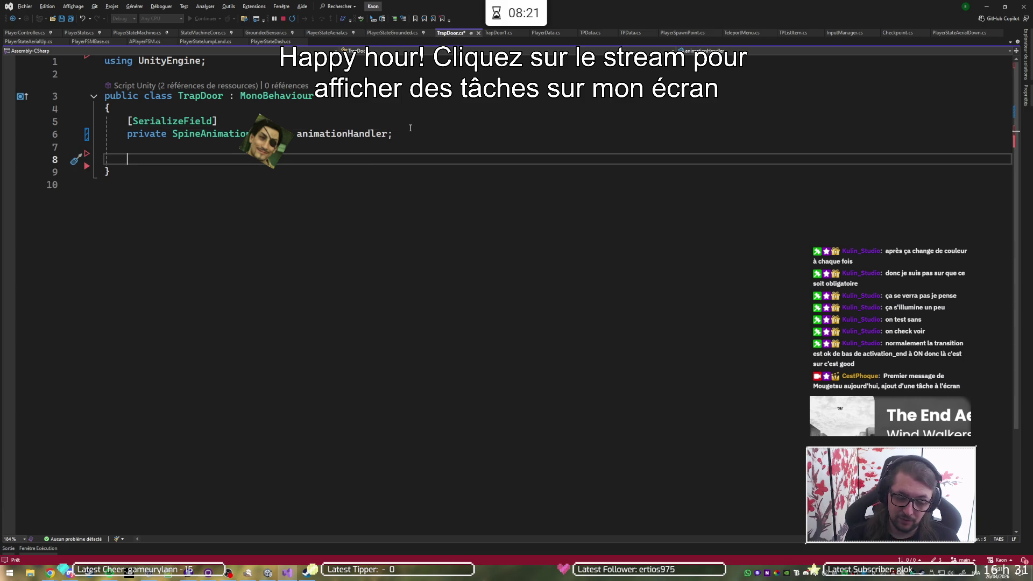
# - Add a second [SerializeField] attribute line for the next field
pyautogui.press('Up')
pyautogui.write('[Se')
pyautogui.press('Tab')
pyautogui.press('Return')
# - Declare 'private DetectionArea playerDetector;' and begin a [SpineEvent] attribute below it
pyautogui.write('private Plyer')
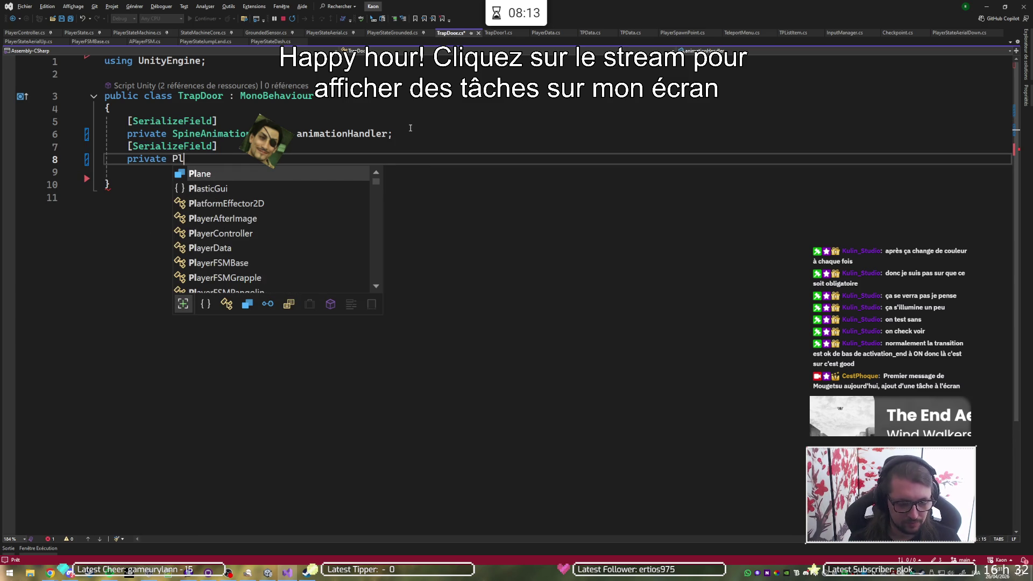
pyautogui.press('BackSpace')
pyautogui.press('BackSpace')
pyautogui.press('BackSpace')
pyautogui.write('a')
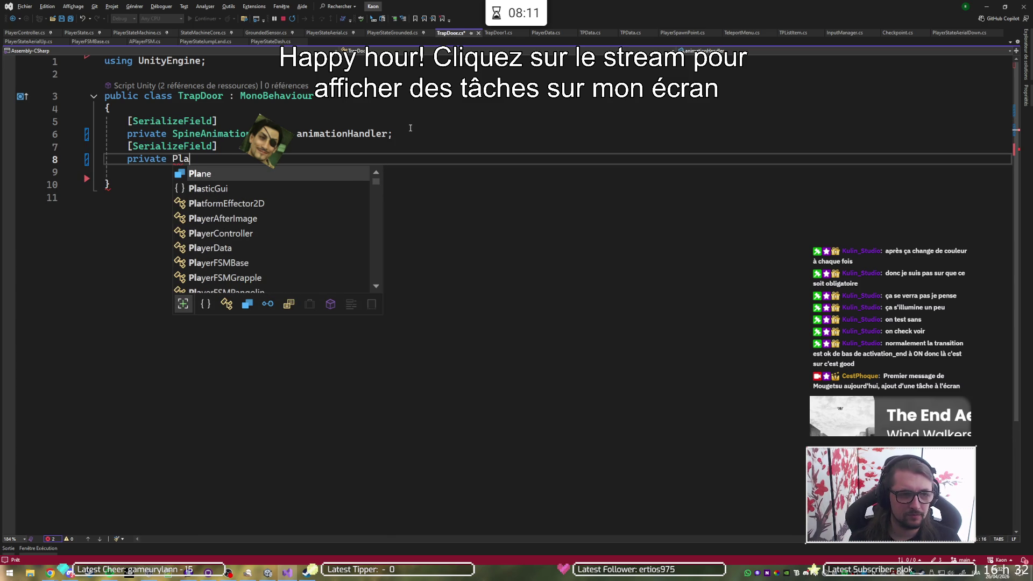
pyautogui.write('ye')
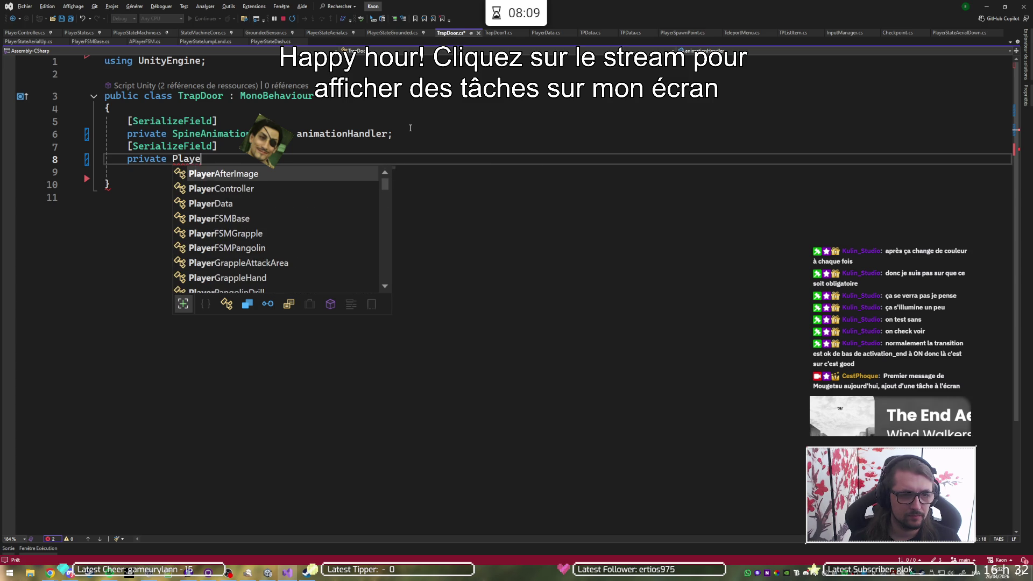
pyautogui.write('rde')
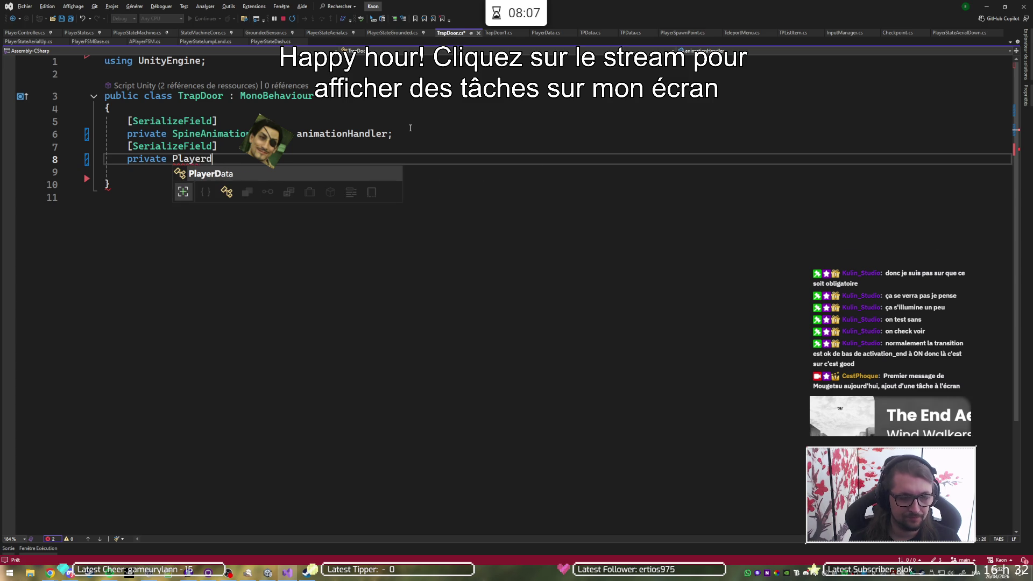
pyautogui.press('BackSpace')
pyautogui.press('BackSpace')
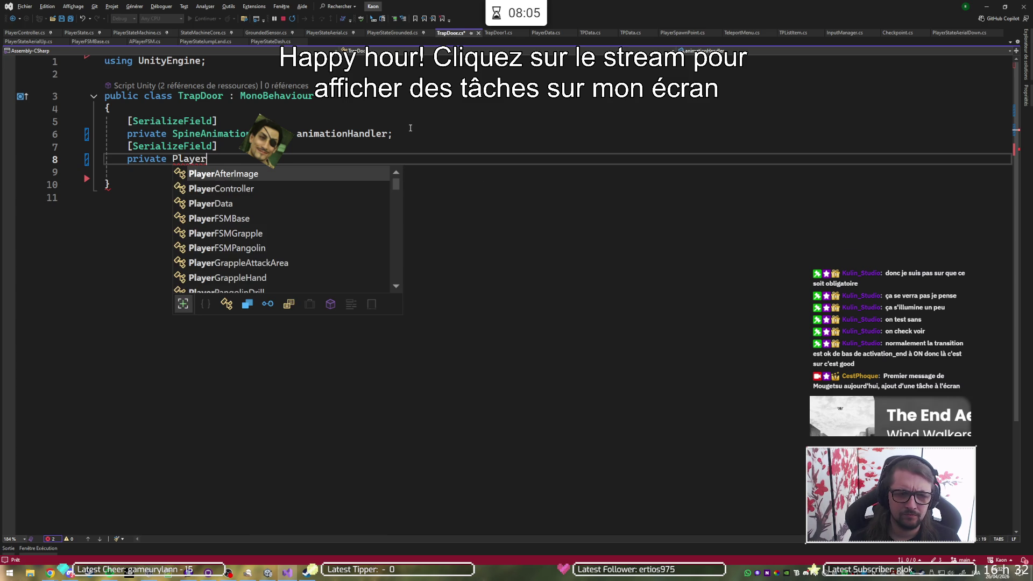
pyautogui.write('De')
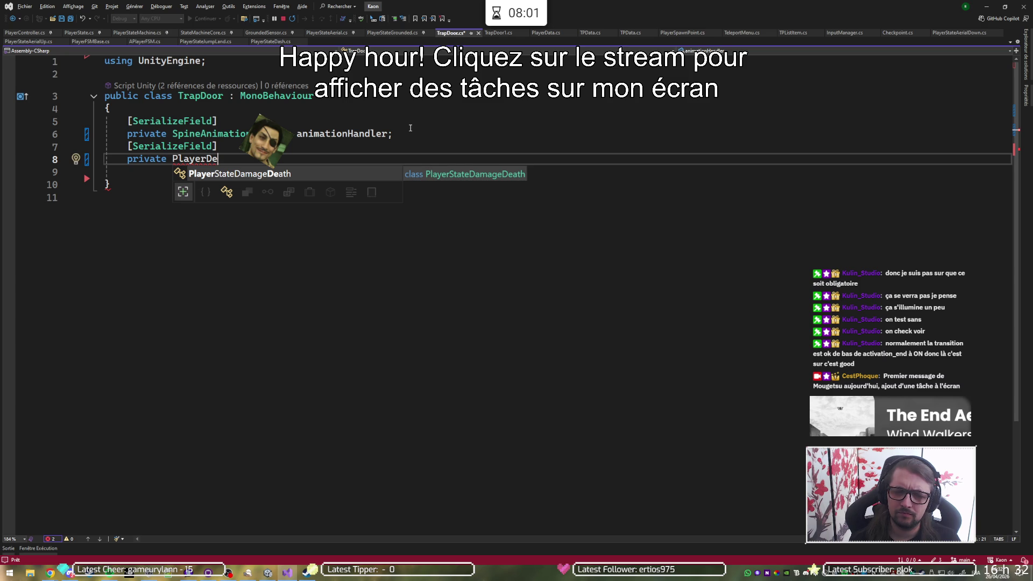
pyautogui.press('BackSpace')
pyautogui.press('BackSpace')
pyautogui.press('BackSpace')
pyautogui.press('BackSpace')
pyautogui.press('BackSpace')
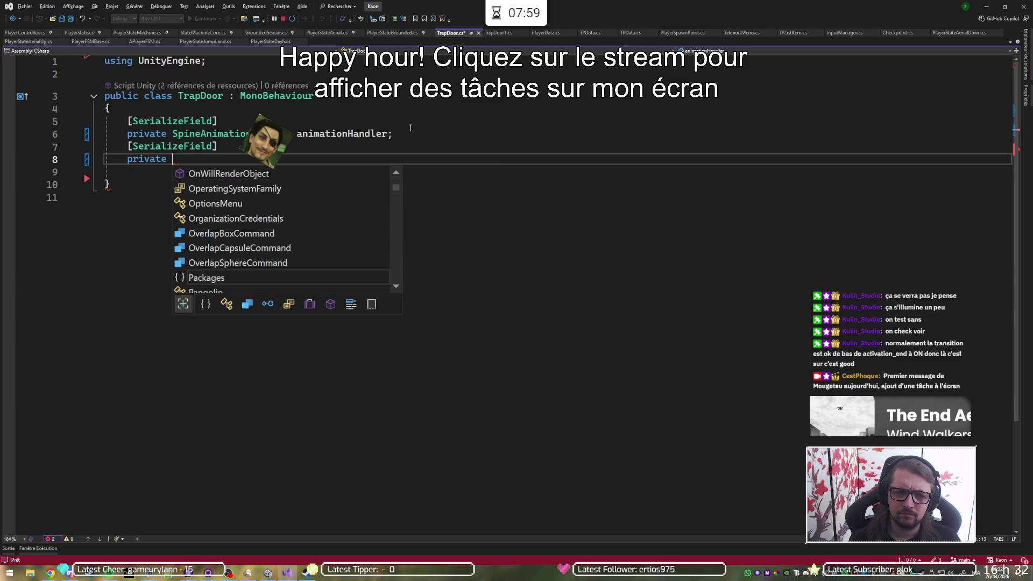
pyautogui.write('Dete')
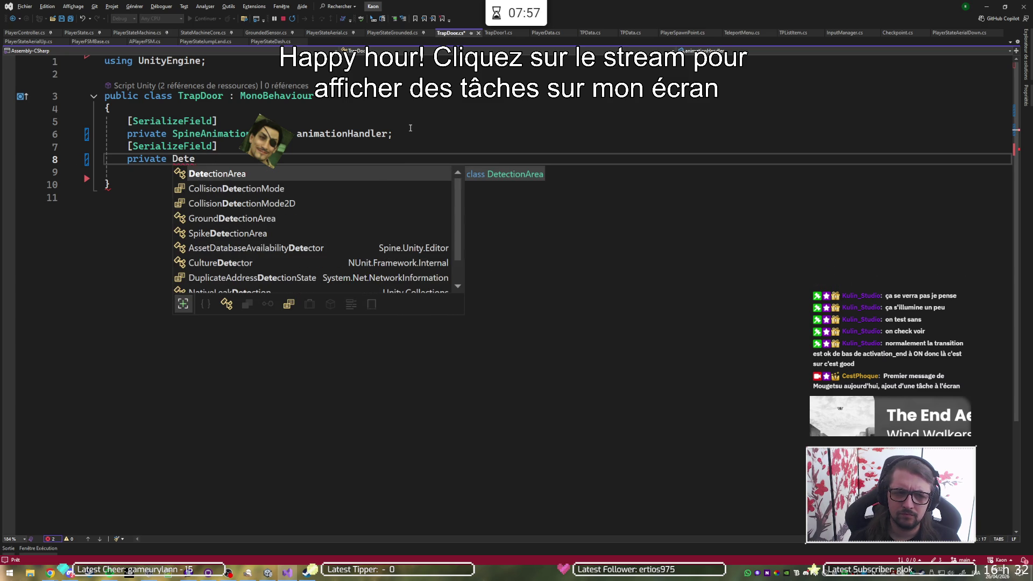
pyautogui.press('Tab')
pyautogui.write('p')
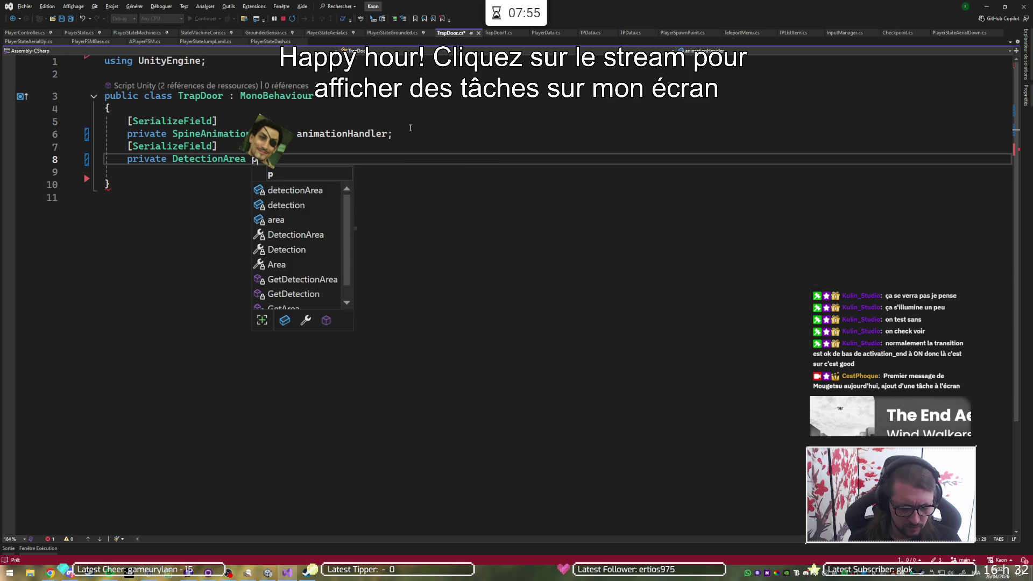
pyautogui.write('layerDetector')
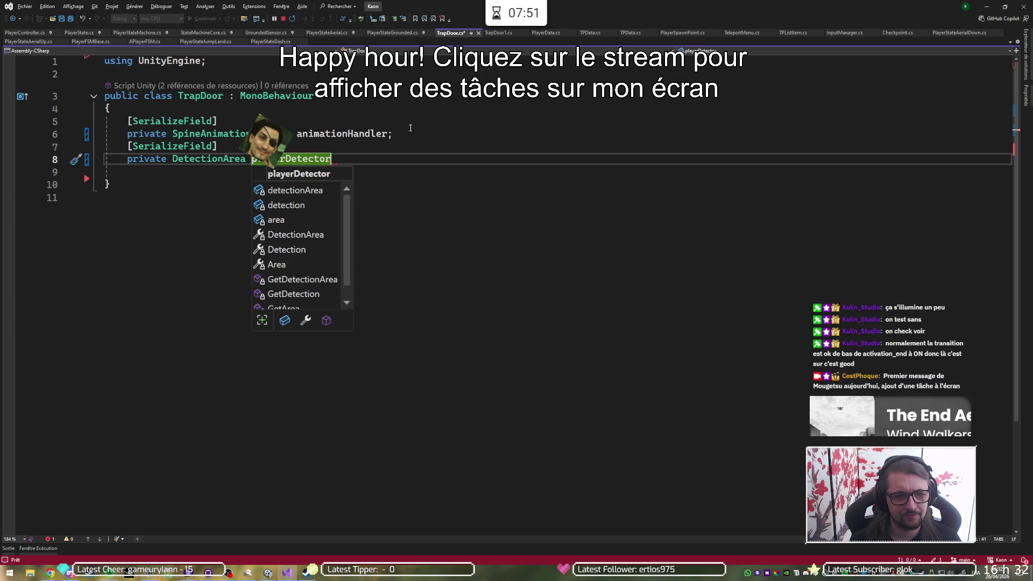
pyautogui.write(';')
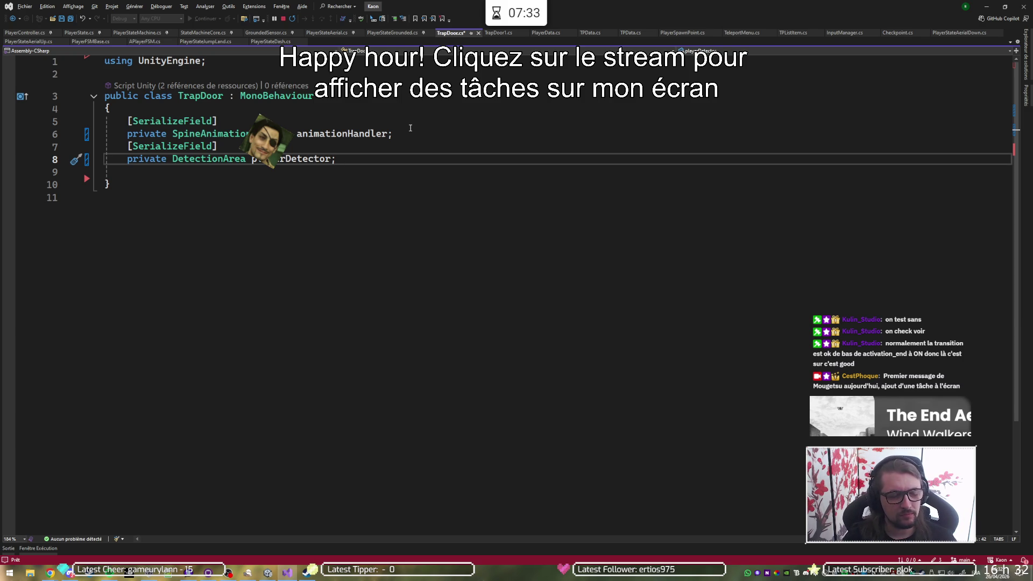
pyautogui.press('Return')
pyautogui.press('Return')
pyautogui.write('[SpineEvent')
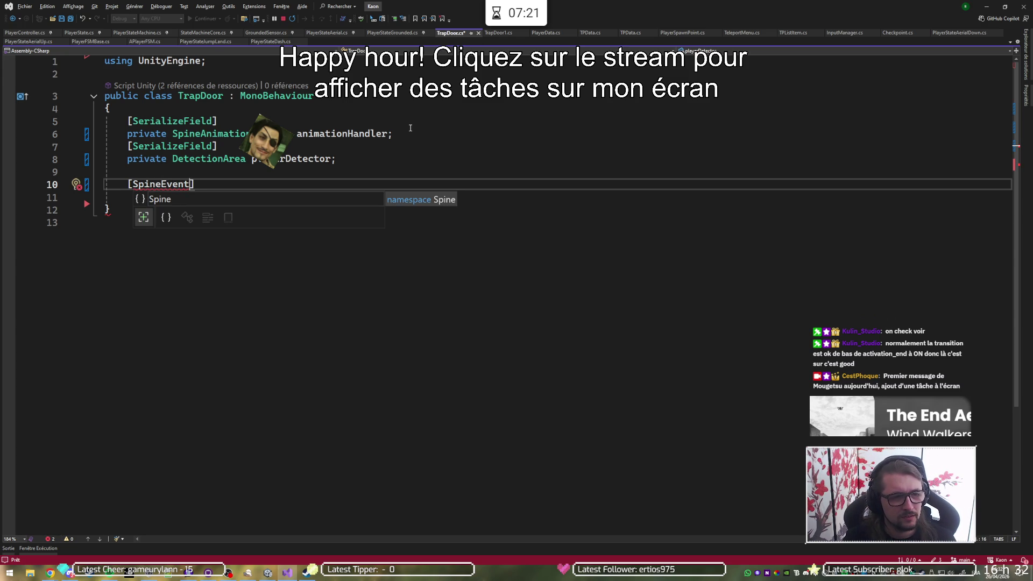
# - Import Spine.Unity for [SpineEvent] and declare a private string openEvent field under it
pyautogui.press('Escape')
pyautogui.hotkey('ctrl', '.')
pyautogui.press('Return')
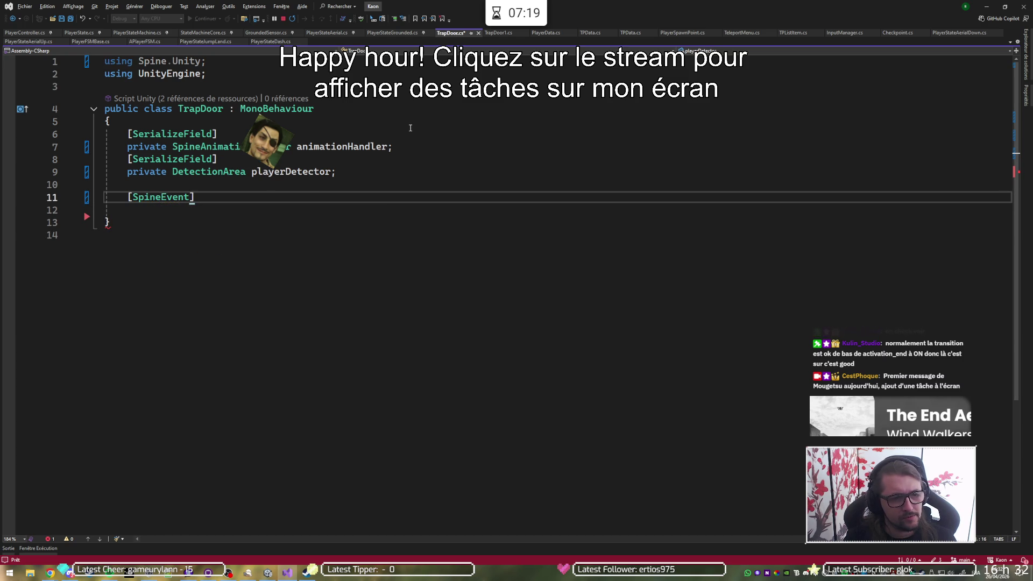
pyautogui.press('Down')
pyautogui.write('p')
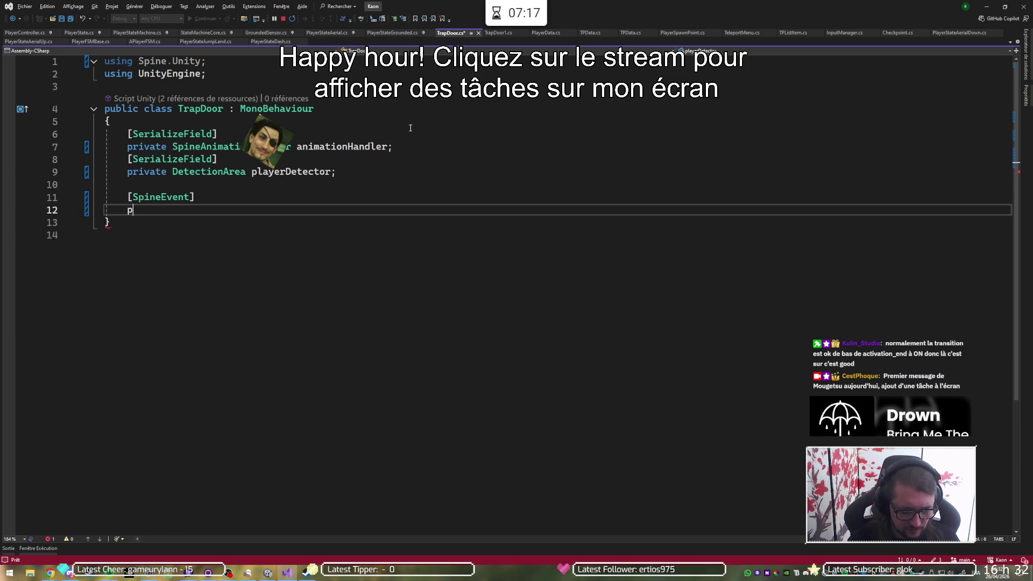
pyautogui.write('rivate string')
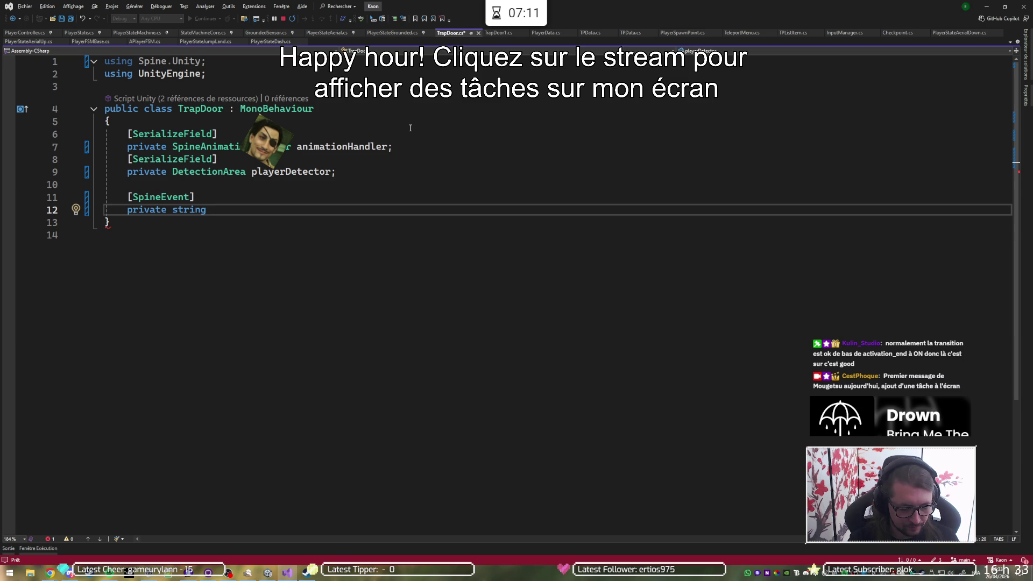
pyautogui.write('openA')
pyautogui.press('BackSpace')
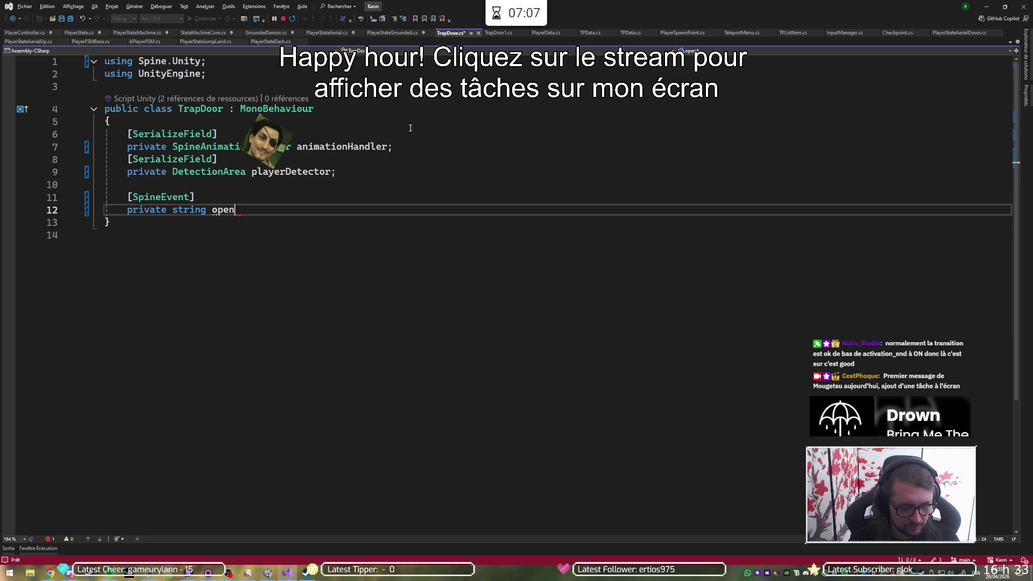
pyautogui.write('Avent')
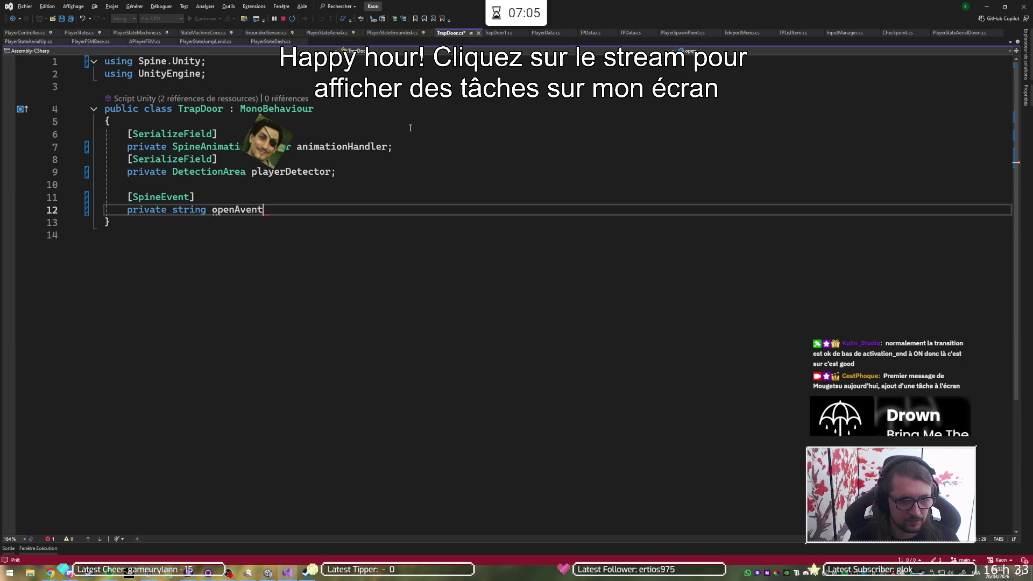
pyautogui.press('BackSpace')
pyautogui.press('BackSpace')
pyautogui.press('BackSpace')
pyautogui.press('BackSpace')
pyautogui.press('BackSpace')
pyautogui.write('Event')
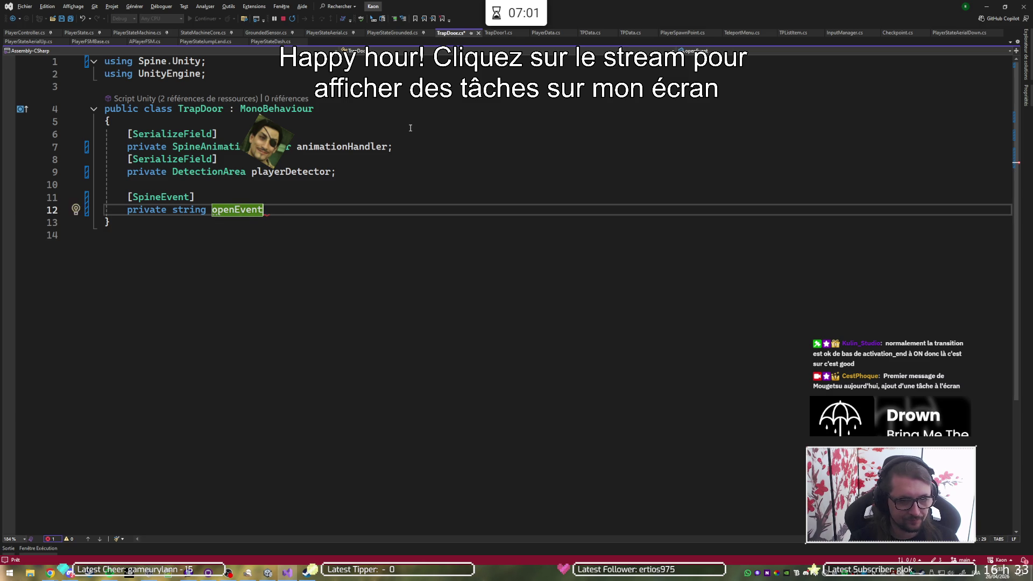
pyautogui.write(':')
# - Duplicate the openEvent declaration and rename the copy closedEvent
pyautogui.hotkey('shift', 'Up')
pyautogui.hotkey('shift', 'Up')
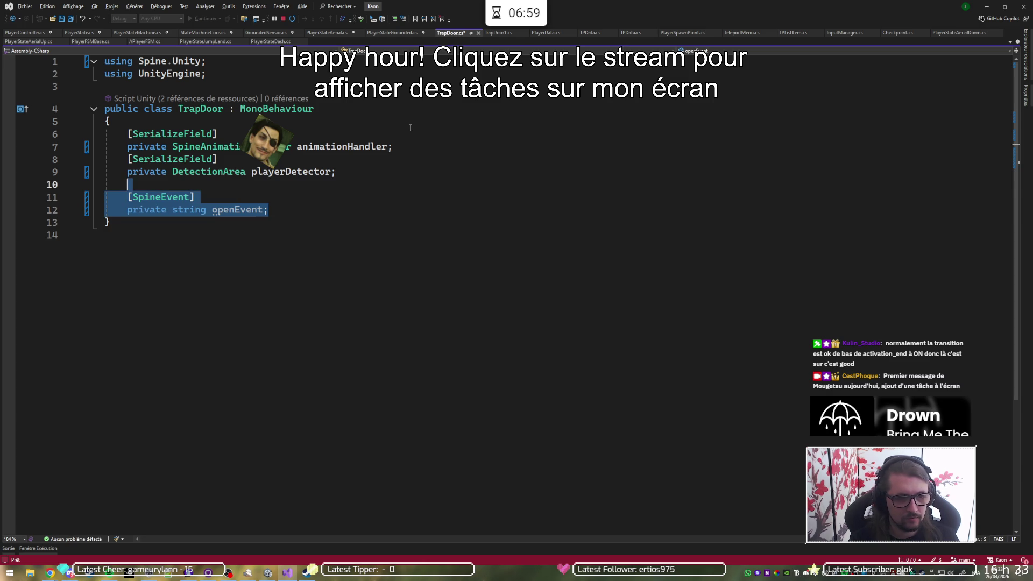
pyautogui.hotkey('ctrl', 'd')
pyautogui.press('Left')
pyautogui.press('Left')
pyautogui.press('Left')
pyautogui.press('Left')
pyautogui.press('BackSpace')
pyautogui.press('BackSpace')
pyautogui.press('BackSpace')
pyautogui.write('closed')
pyautogui.press('End')
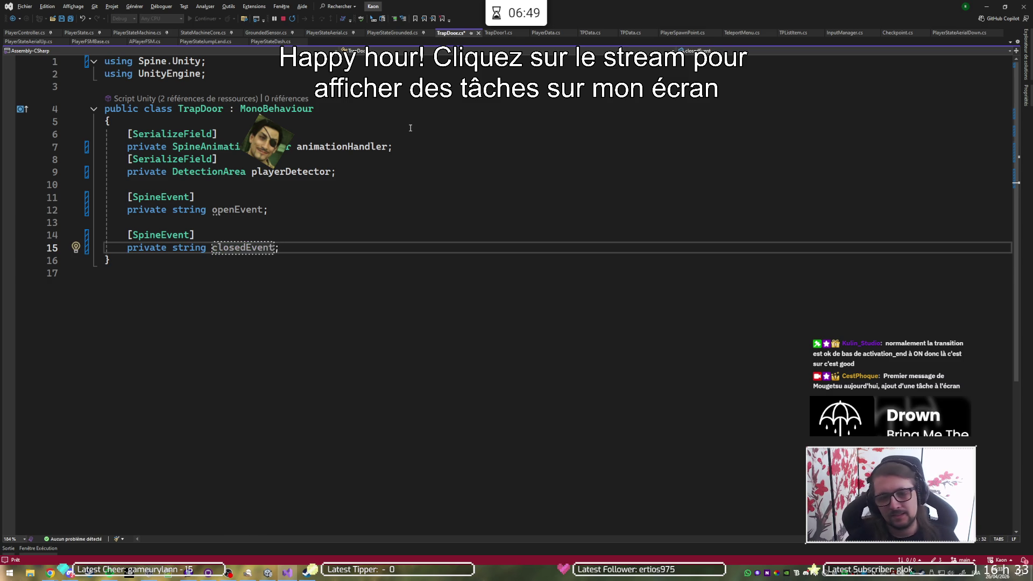
pyautogui.press('Return')
pyautogui.press('Return')
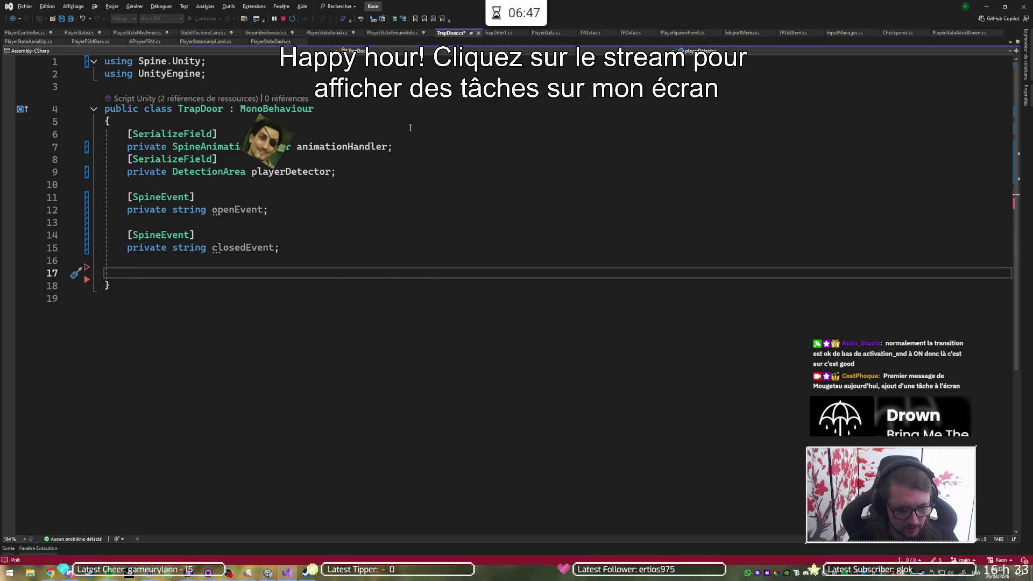
# - Declare 'public event Action OnOpen;' with the System import
pyautogui.write('public Action')
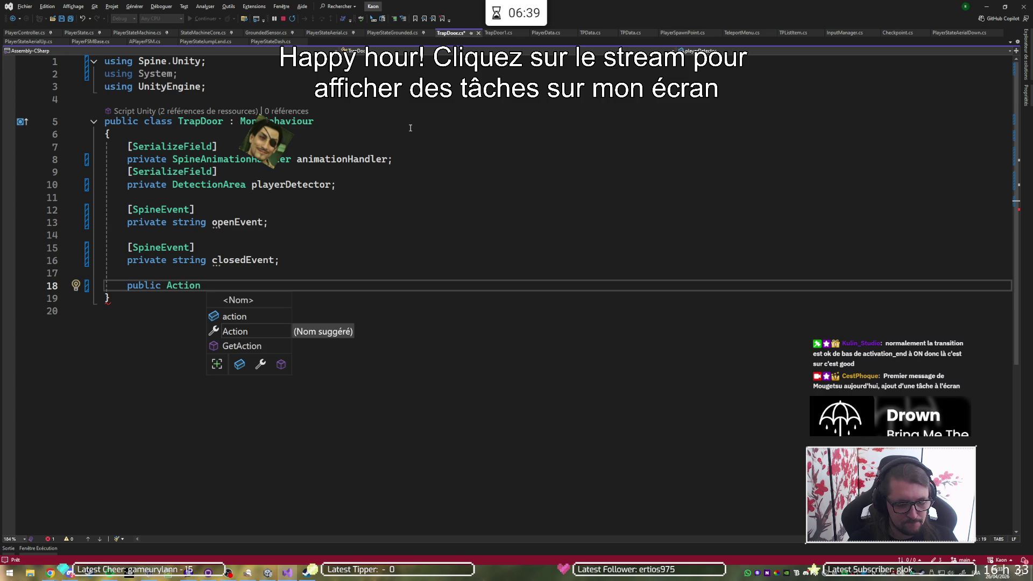
pyautogui.write('On')
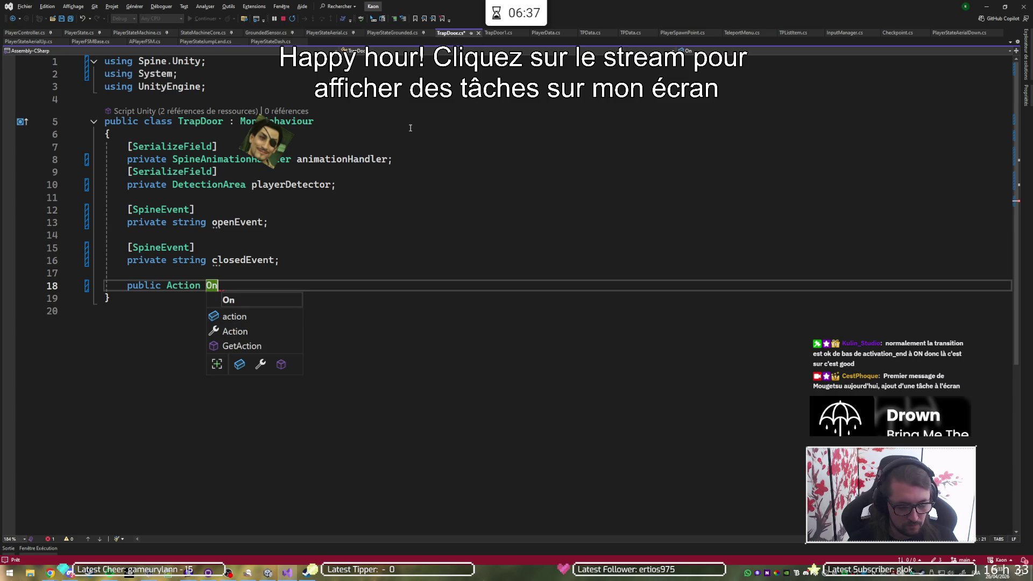
pyautogui.write('Open')
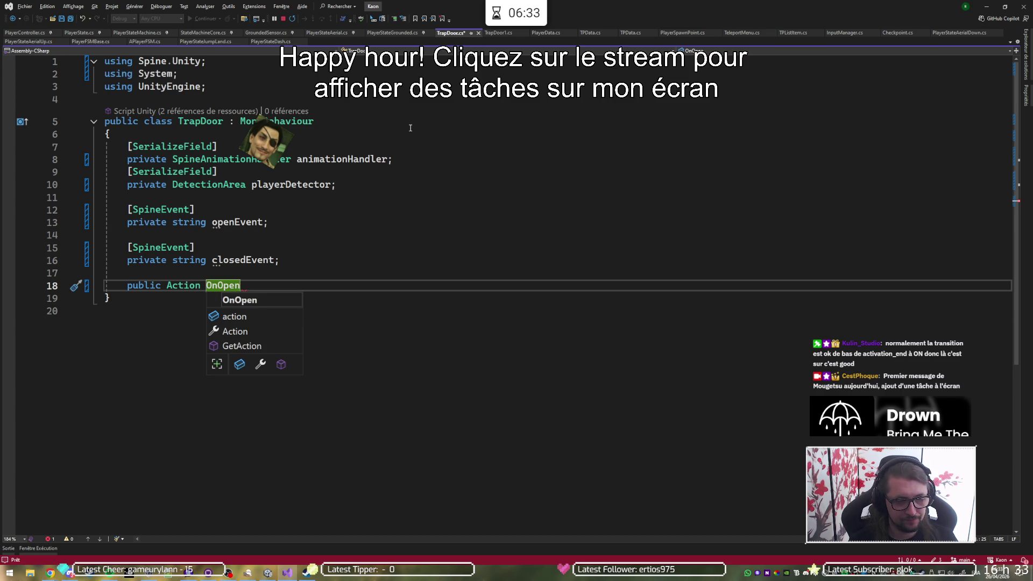
pyautogui.write(';')
pyautogui.hotkey('ctrl', 'Left')
pyautogui.hotkey('ctrl', 'Left')
pyautogui.hotkey('ctrl', 'Left')
pyautogui.write('event')
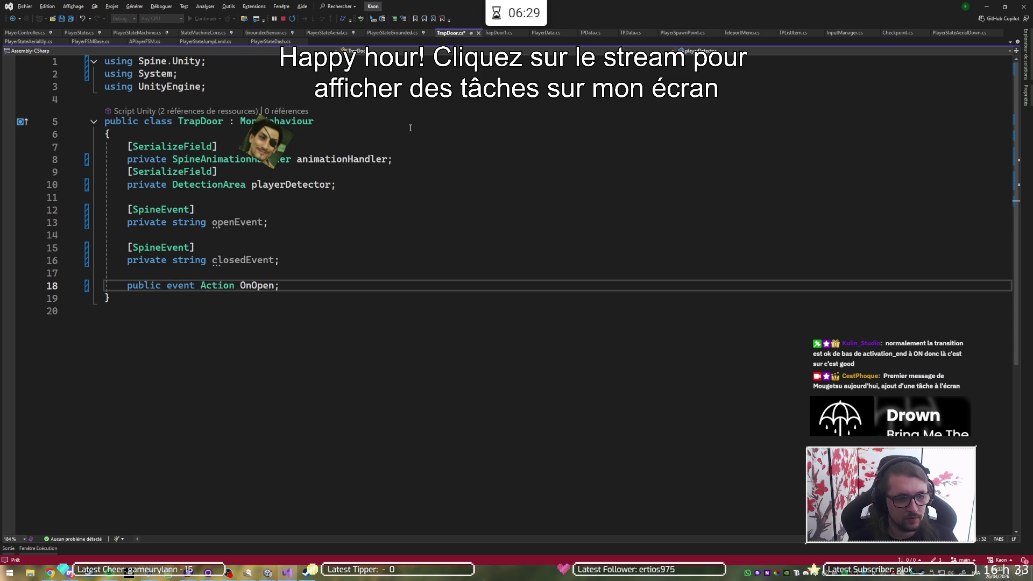
# - Duplicate that line as 'public event Action OnClosed;'
pyautogui.hotkey('ctrl', 'd')
pyautogui.hotkey('ctrl', 'Right')
pyautogui.hotkey('ctrl', 'Right')
pyautogui.press('BackSpace')
pyautogui.press('BackSpace')
pyautogui.press('BackSpace')
pyautogui.write('Closed')
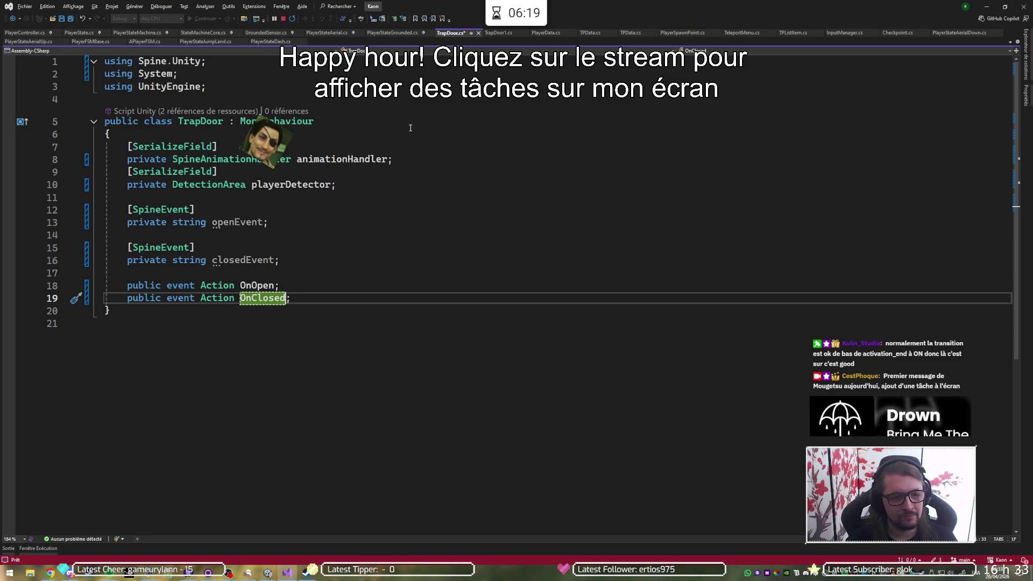
pyautogui.press('End')
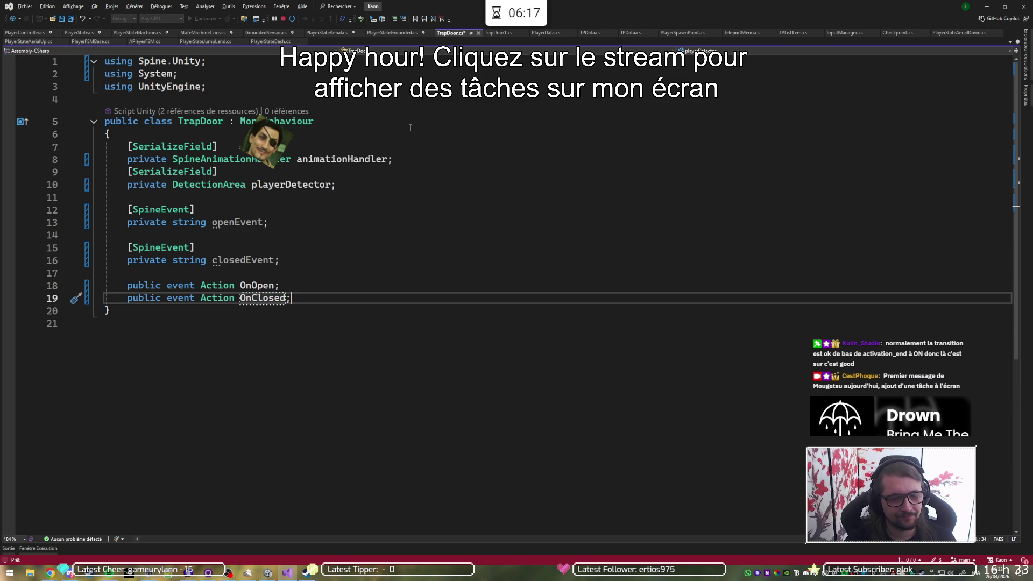
pyautogui.press('Return')
pyautogui.press('Return')
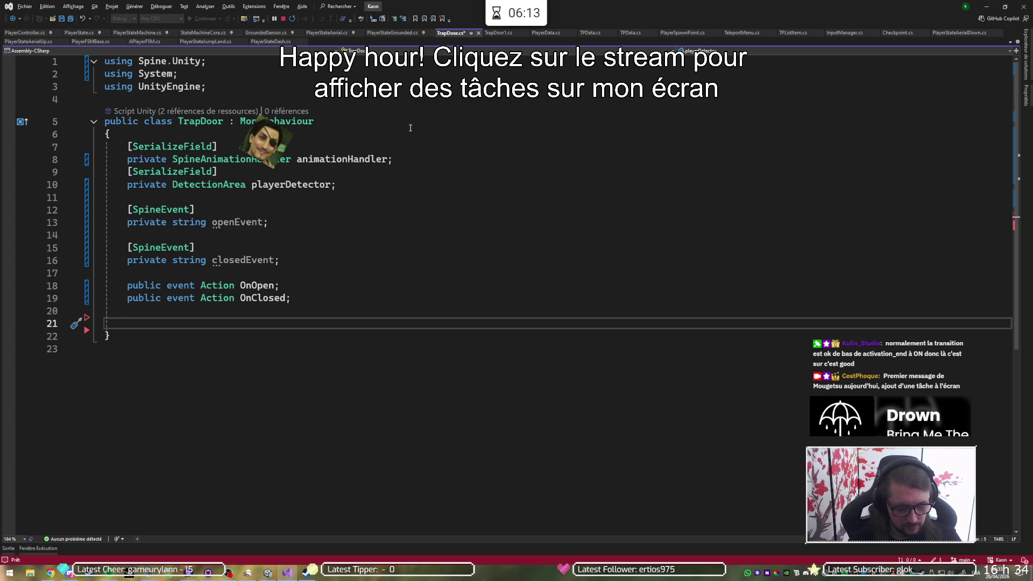
# - Add an empty private void Awake() method and start a private field line above the events
pyautogui.write('Awaitable')
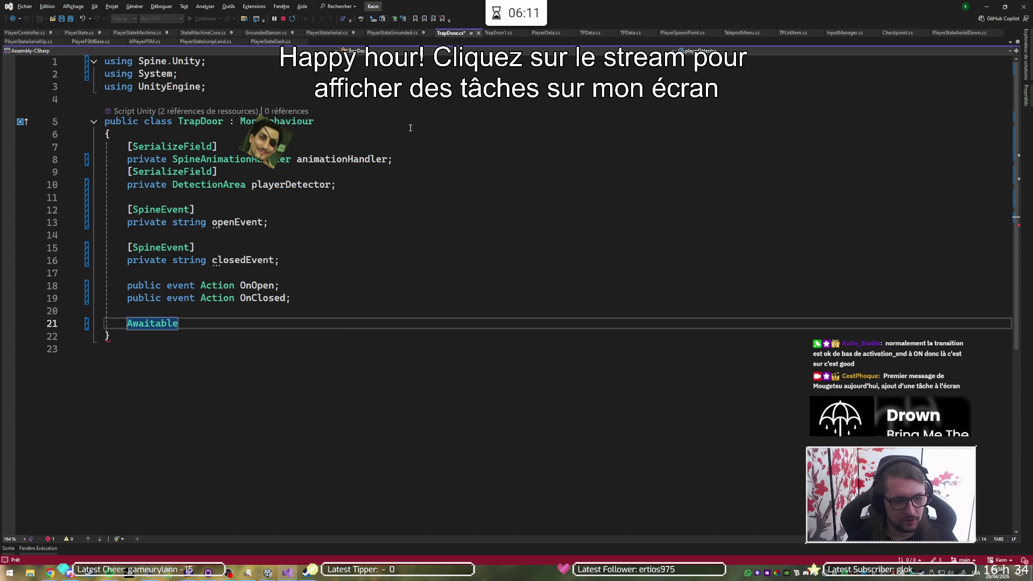
pyautogui.write('ke')
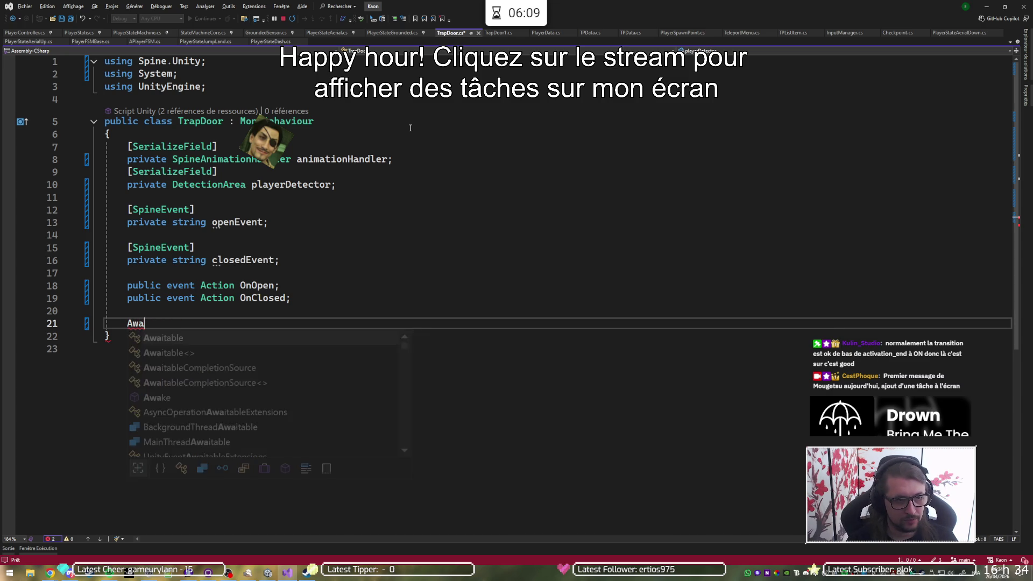
pyautogui.press('Tab')
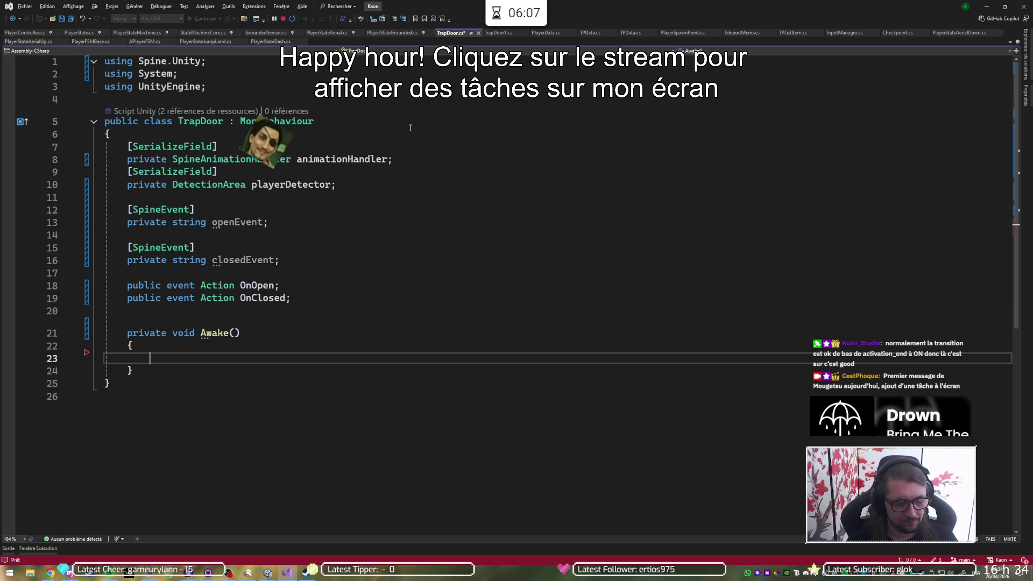
pyautogui.press('Up')
pyautogui.press('Up')
pyautogui.press('Up')
pyautogui.press('Up')
pyautogui.press('Up')
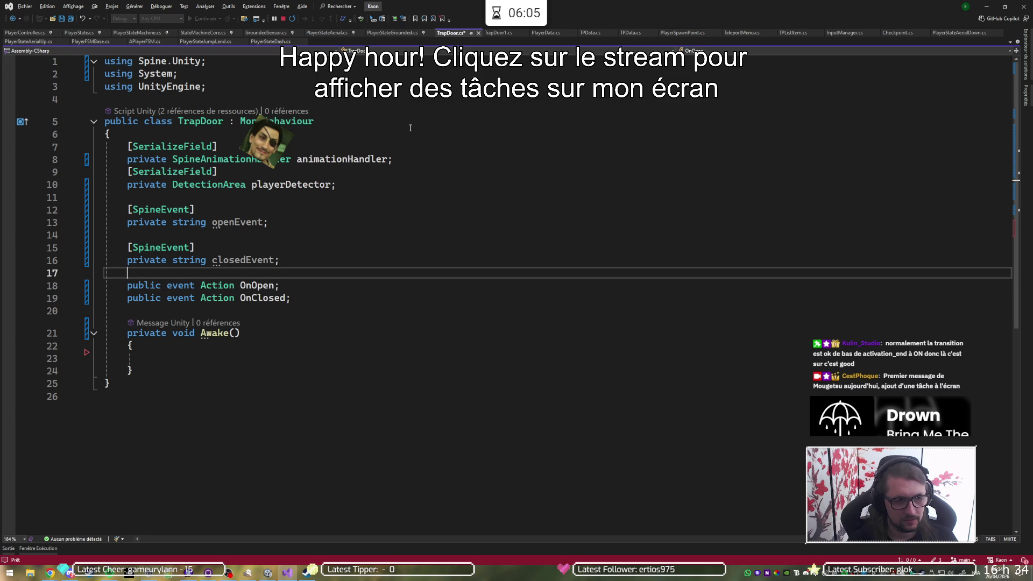
pyautogui.press('Return')
pyautogui.press('Return')
pyautogui.press('Up')
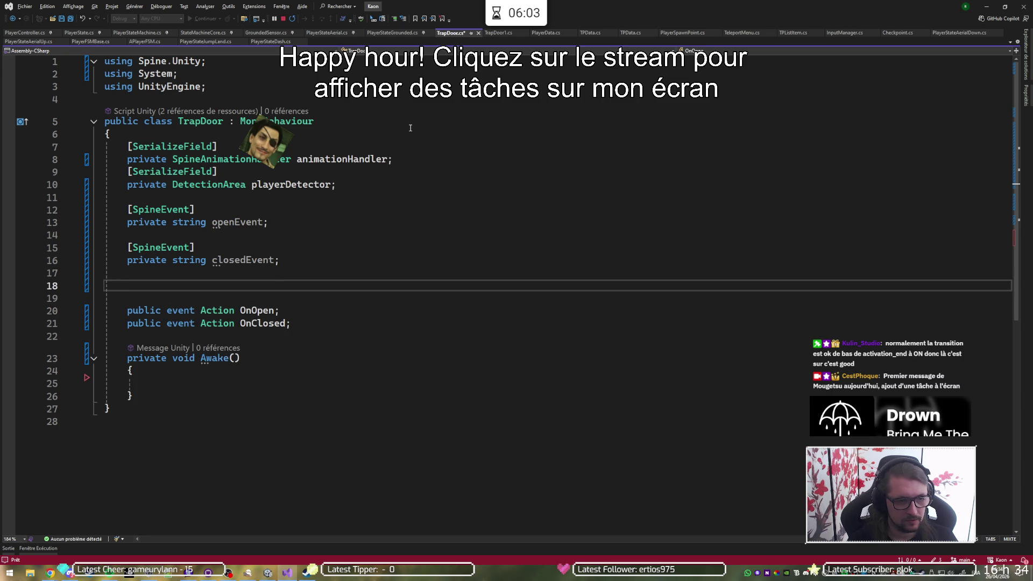
pyautogui.write('p')
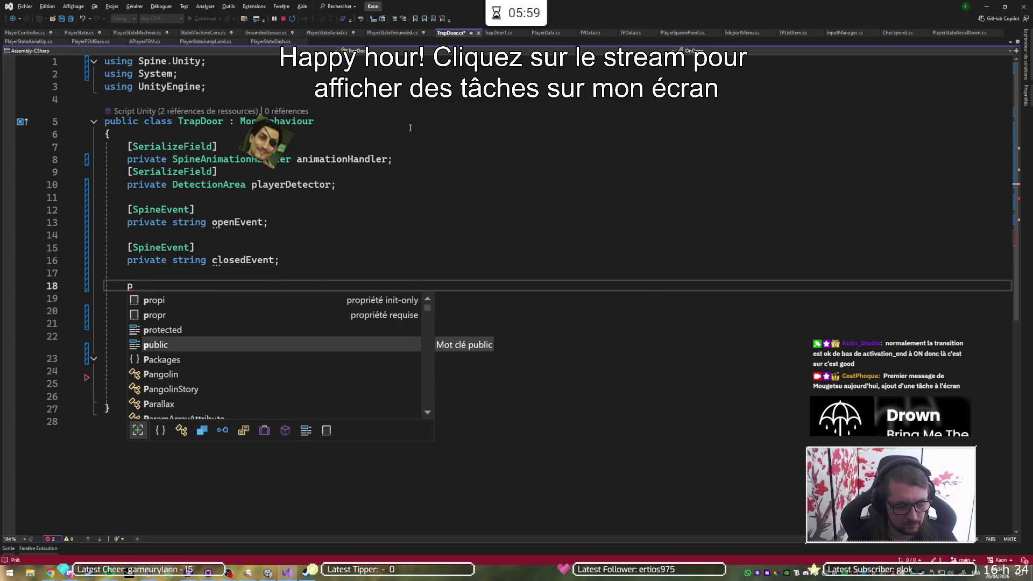
pyautogui.write('rivate ')
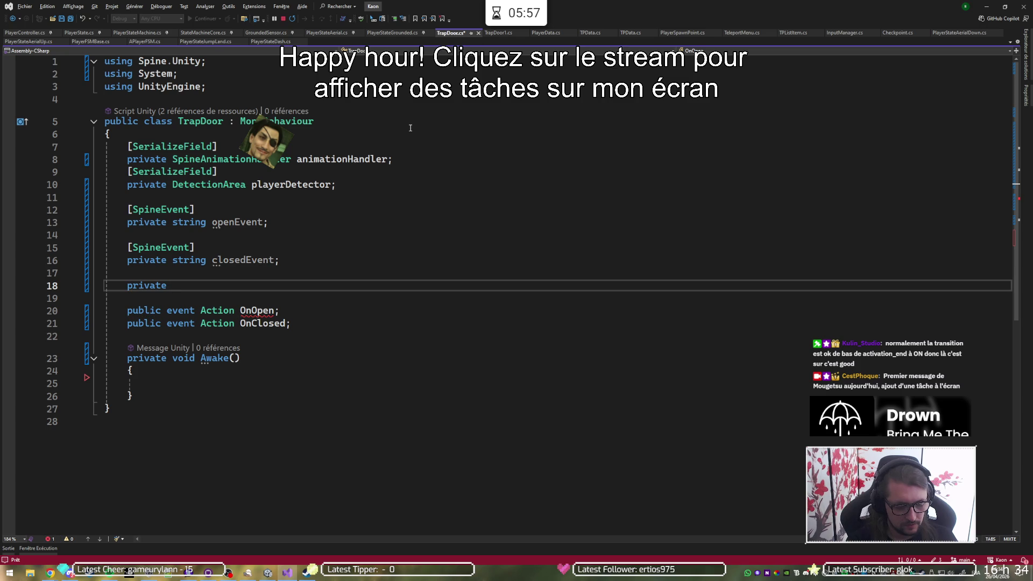
pyautogui.write('Anima')
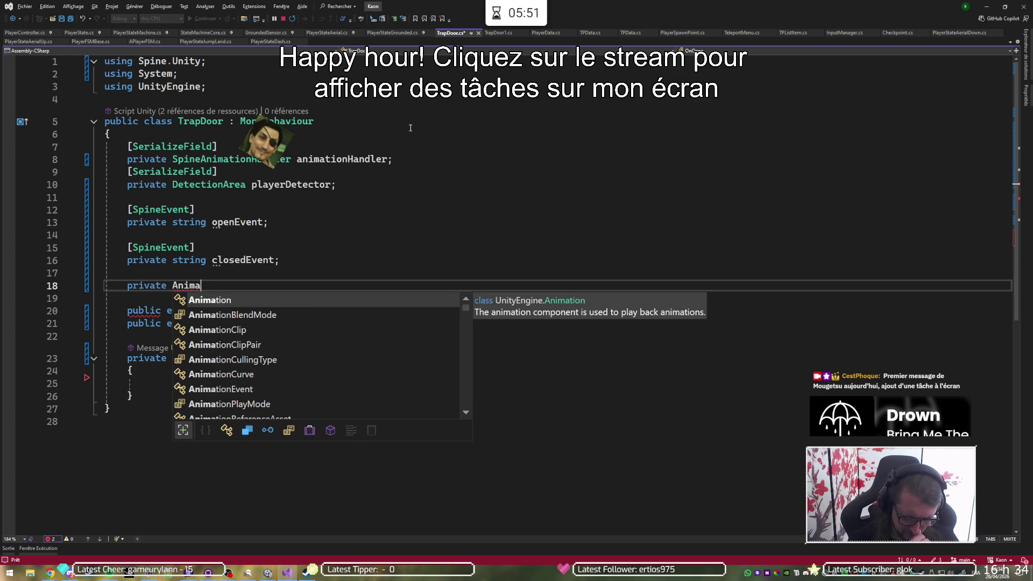
# - Finish the field as 'private AnimationState state = null;' using Spine's AnimationState type
pyautogui.write('tionState')
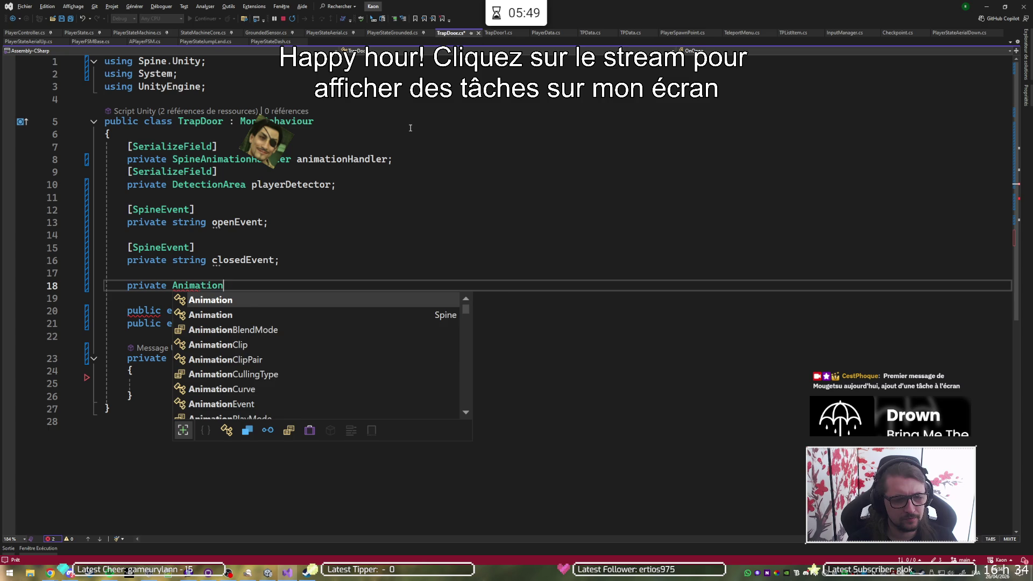
pyautogui.press('Down')
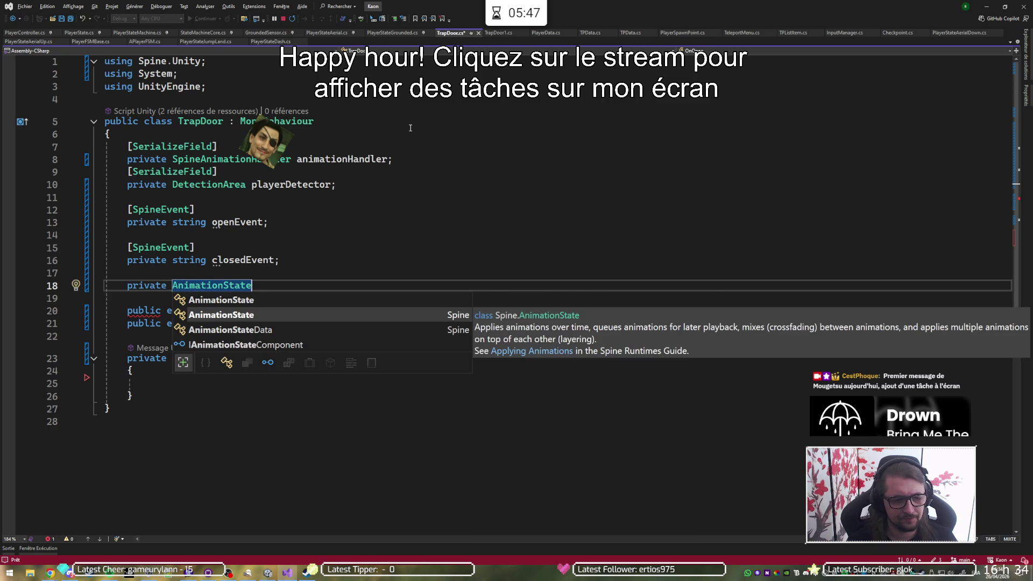
pyautogui.press('Tab')
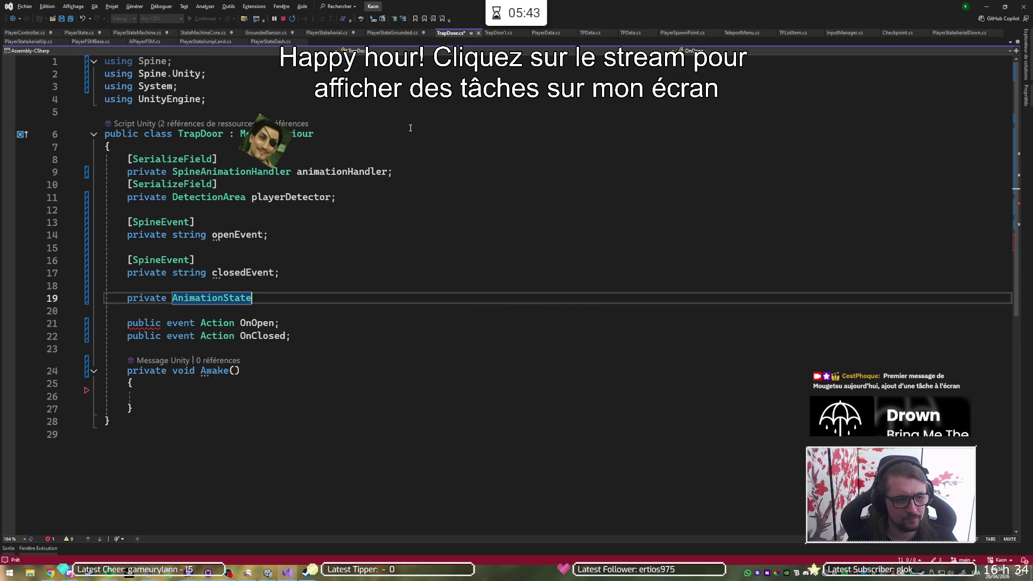
pyautogui.write(' state;')
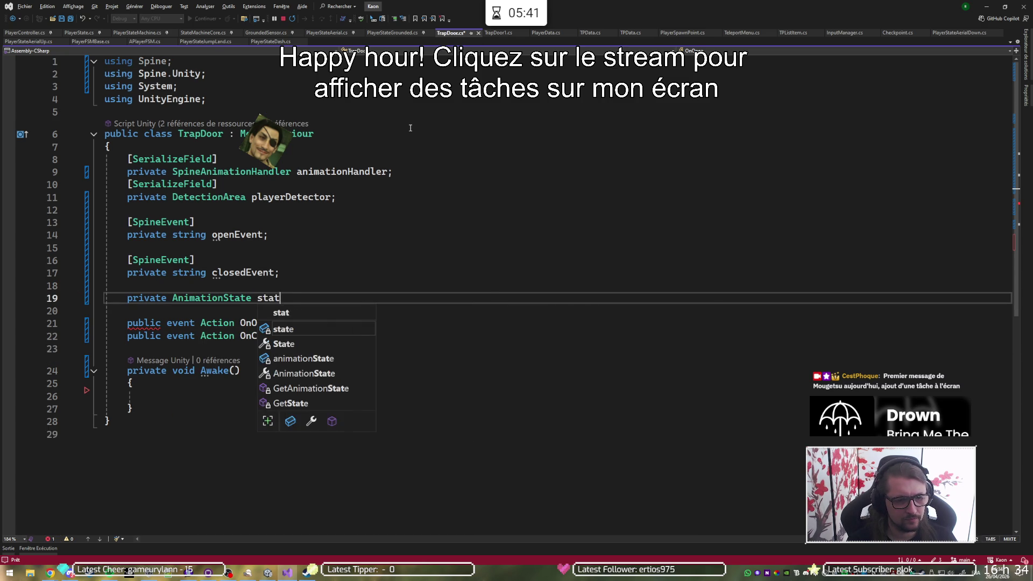
pyautogui.press('BackSpace')
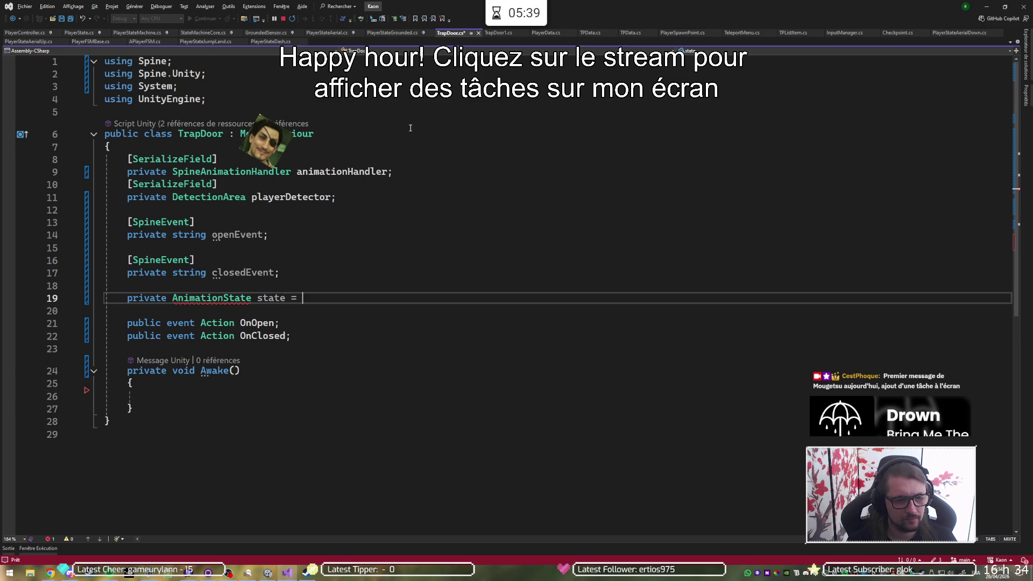
pyautogui.write('null;')
# - Apply a Ctrl+. quick fix to the AnimationState type of the state field
pyautogui.press('Up')
pyautogui.press('Up')
pyautogui.press('Down')
pyautogui.press('Down')
pyautogui.press('Down')
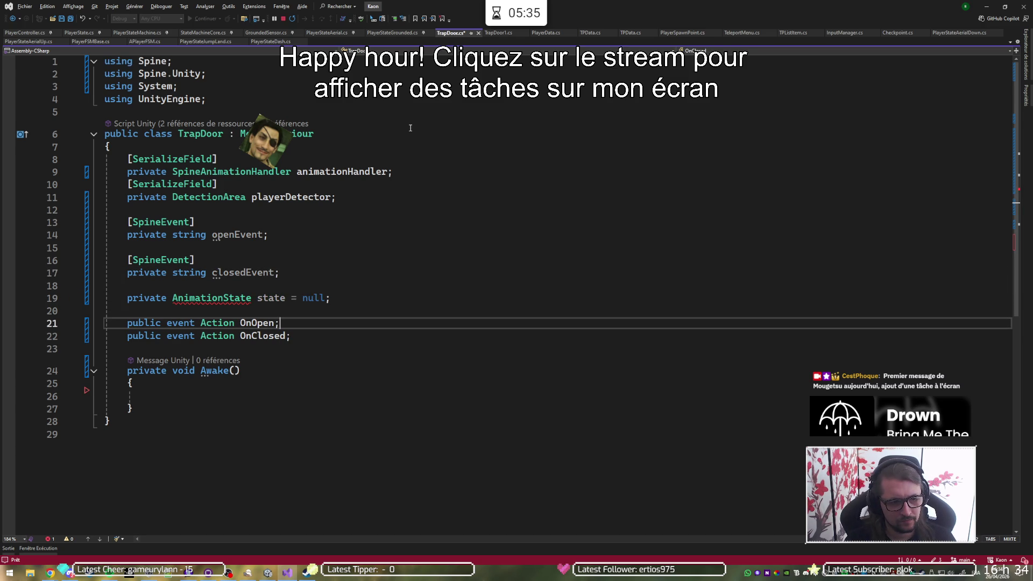
pyautogui.press('Up')
pyautogui.press('Up')
pyautogui.hotkey('ctrl', 'Left')
pyautogui.hotkey('ctrl', 'Left')
pyautogui.hotkey('ctrl', 'Left')
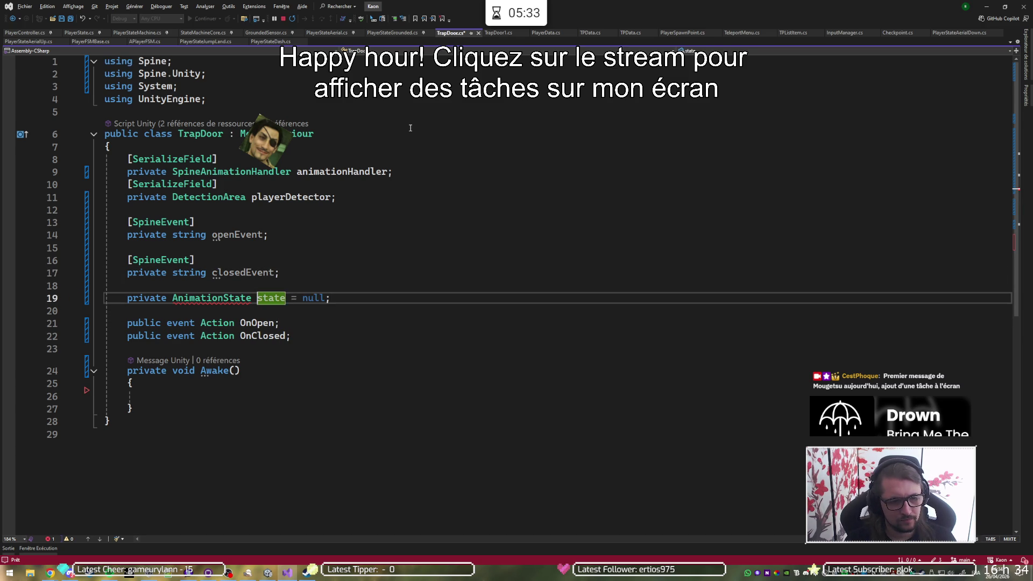
pyautogui.hotkey('ctrl', '.')
pyautogui.press('Return')
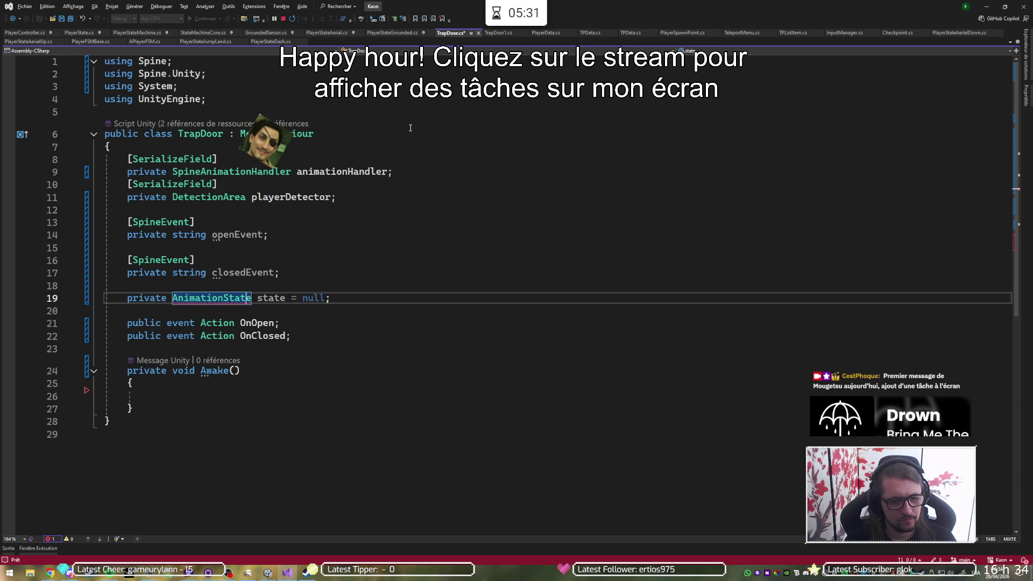
pyautogui.press('Down')
pyautogui.press('Down')
pyautogui.press('Down')
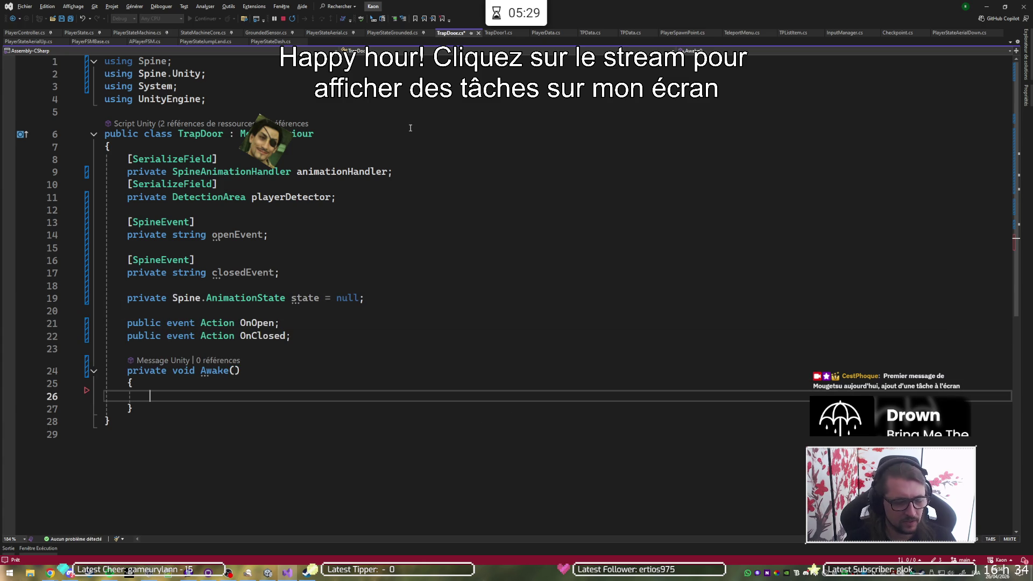
# - Begin an assignment in Awake() with the state field as its target
pyautogui.write('anima')
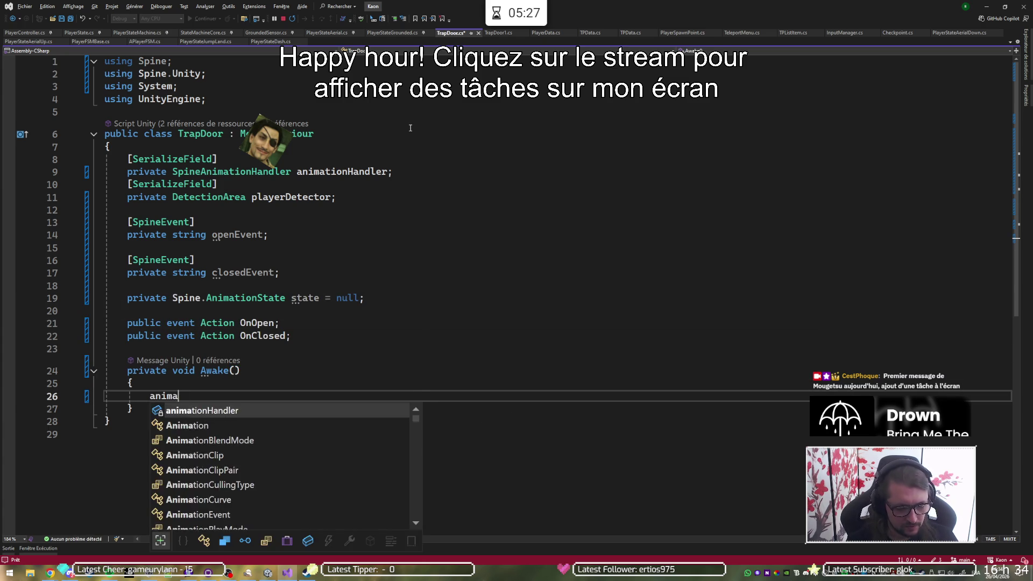
pyautogui.press('Tab')
pyautogui.press('BackSpace')
pyautogui.press('BackSpace')
pyautogui.press('BackSpace')
pyautogui.press('BackSpace')
pyautogui.press('BackSpace')
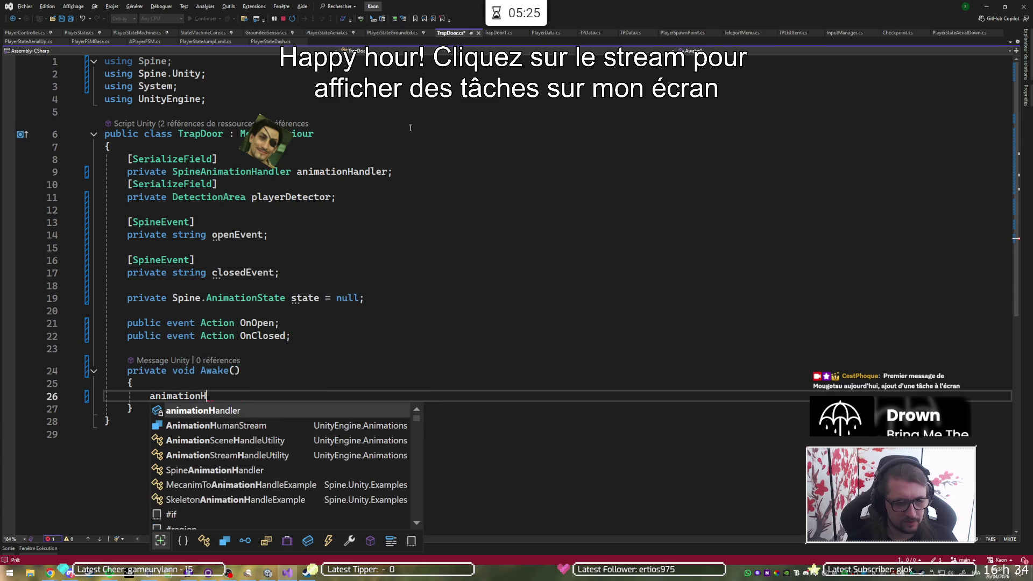
pyautogui.write('S')
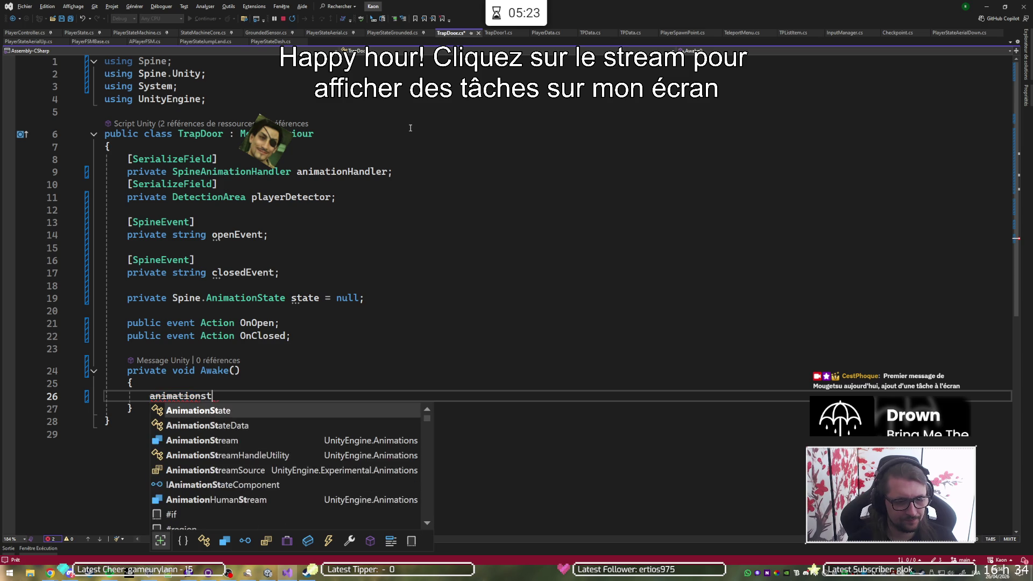
pyautogui.press('Tab')
pyautogui.write('=')
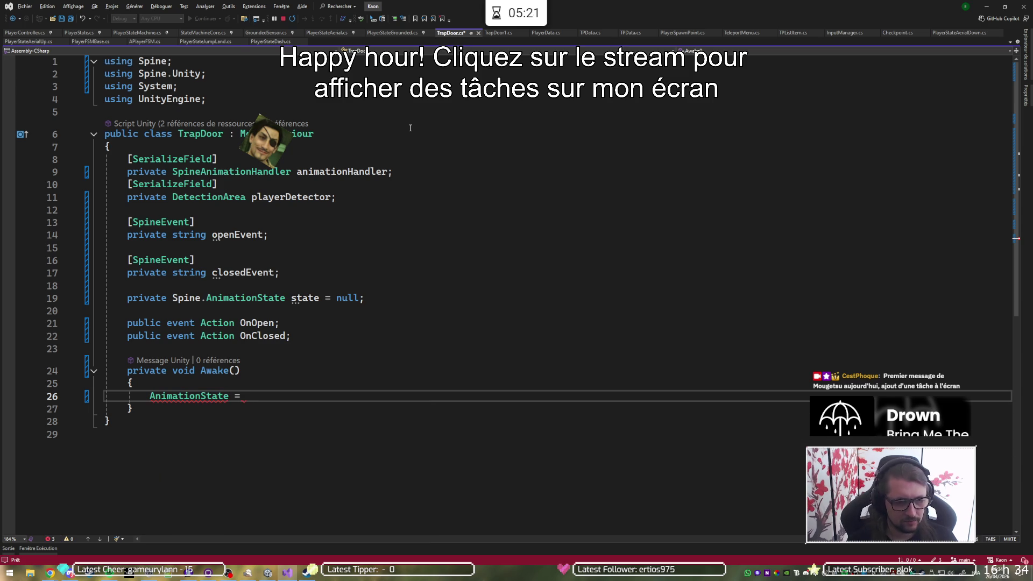
pyautogui.press('Home')
pyautogui.hotkey('ctrl', 'shift', 'Right')
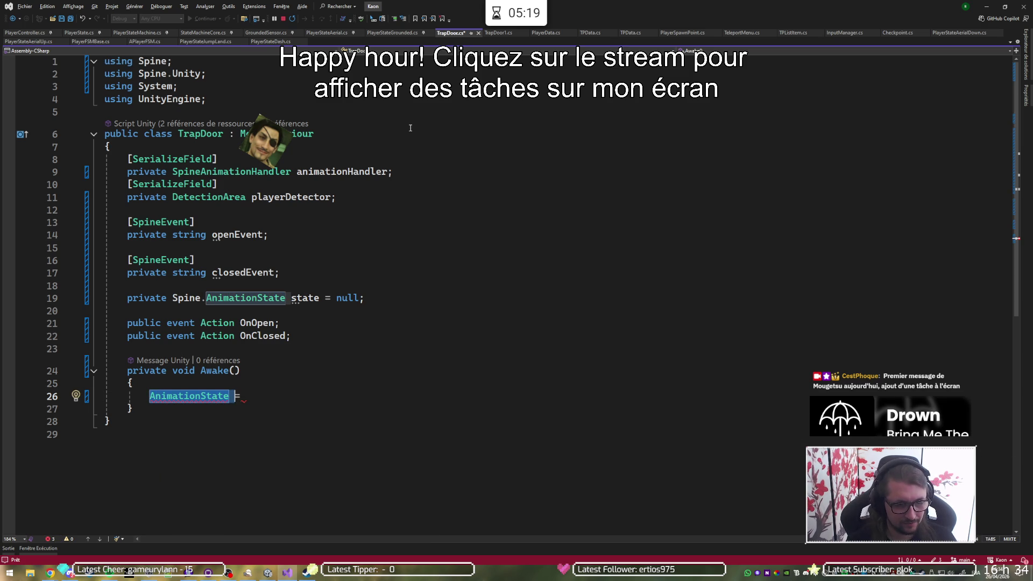
pyautogui.write('sta')
pyautogui.press('Tab')
pyautogui.press('End')
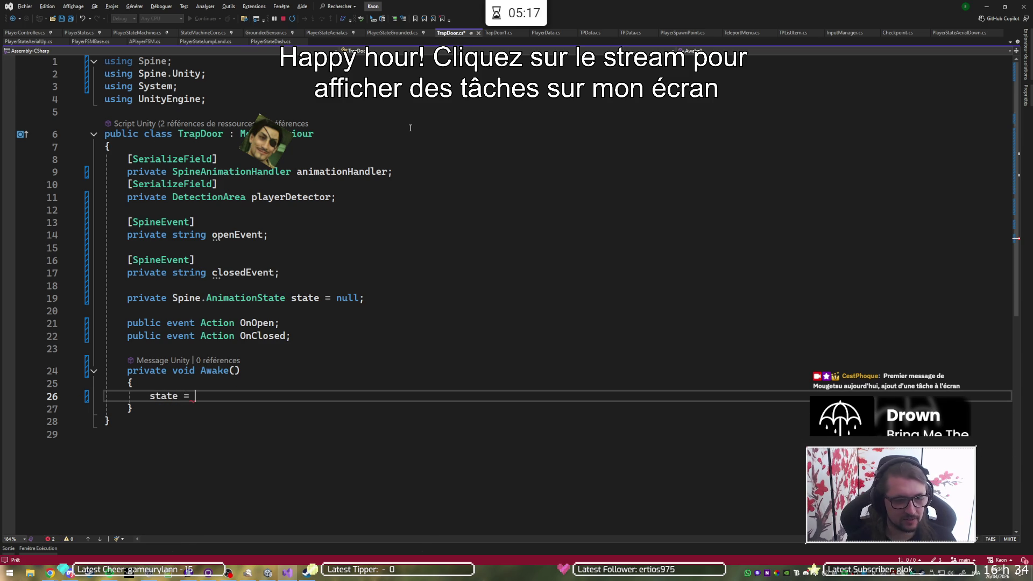
# - Complete it as 'state = GetComponent<SkeletonAnimation>().state;' and open a new line
pyautogui.write('GetComp')
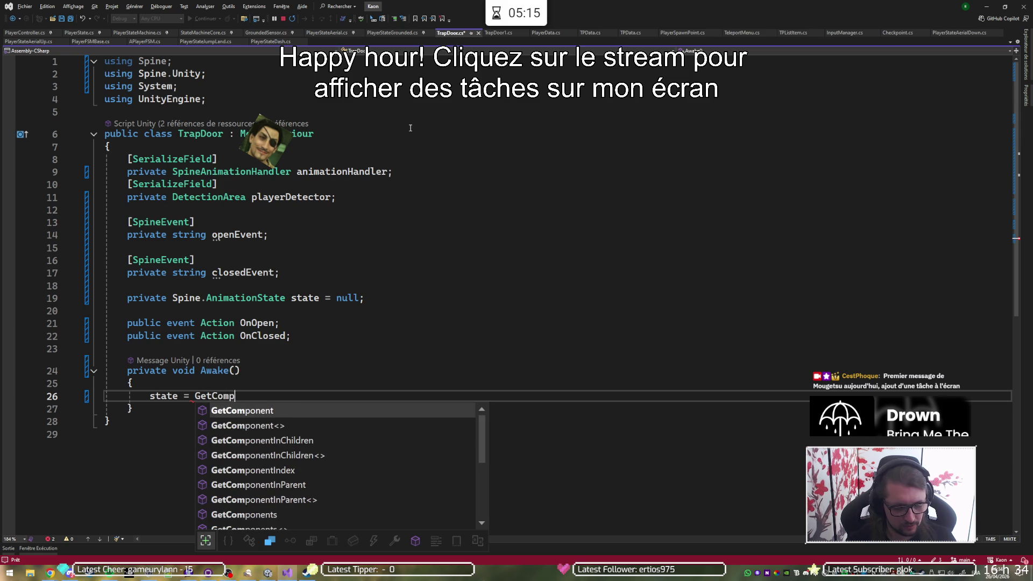
pyautogui.write('onent<>')
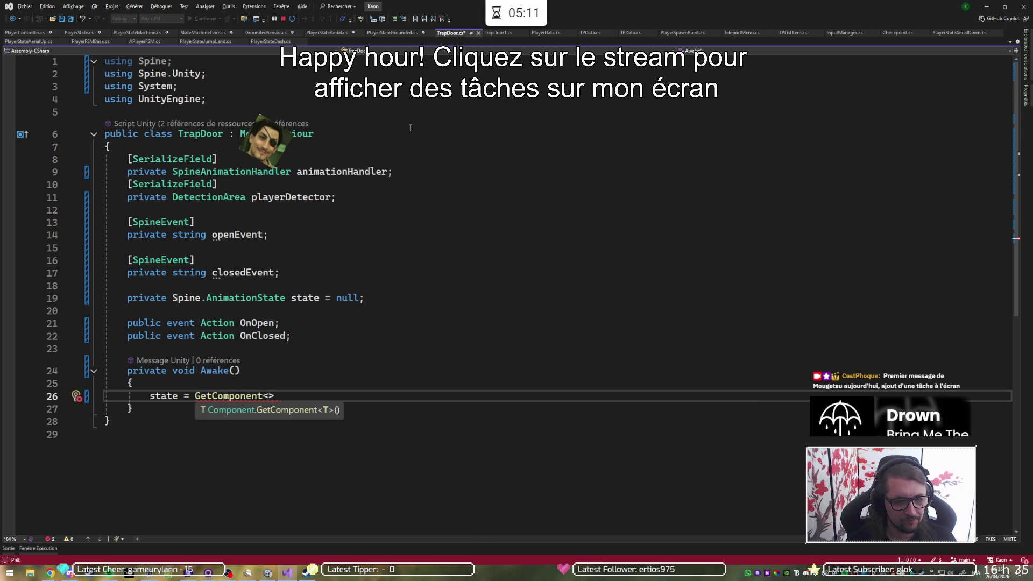
pyautogui.write('Skele')
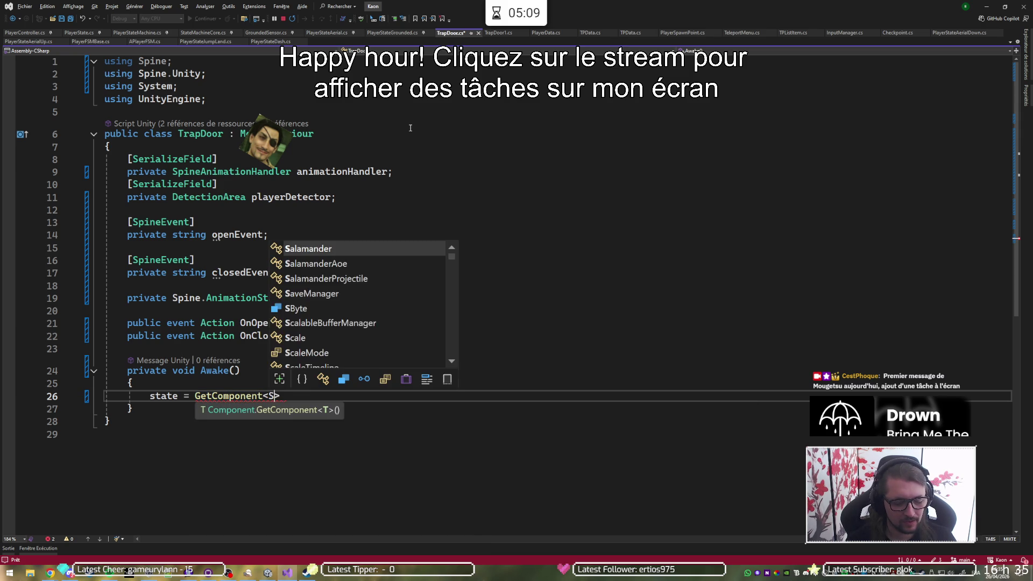
pyautogui.write('tonA')
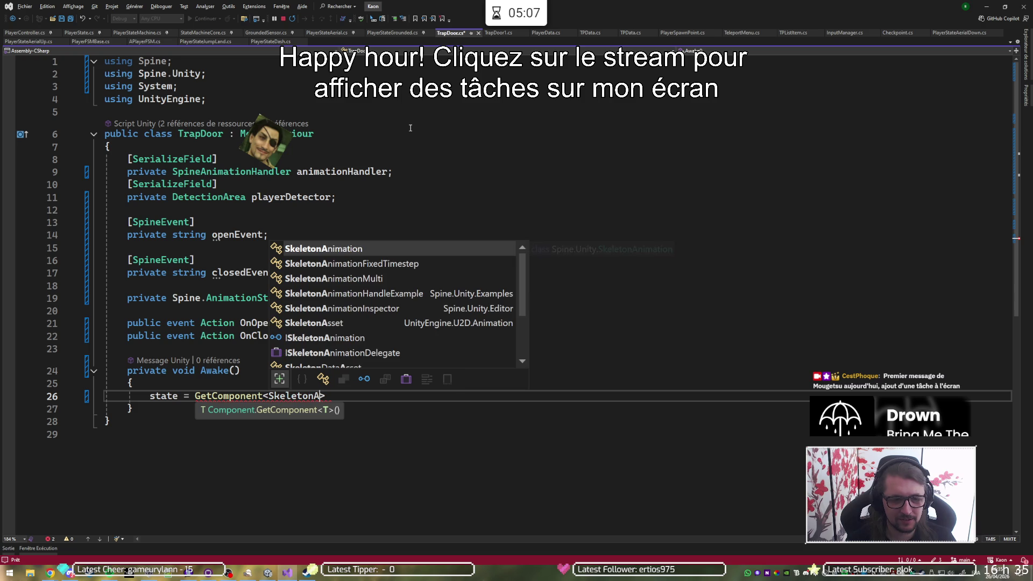
pyautogui.press('Tab')
pyautogui.write('().anim')
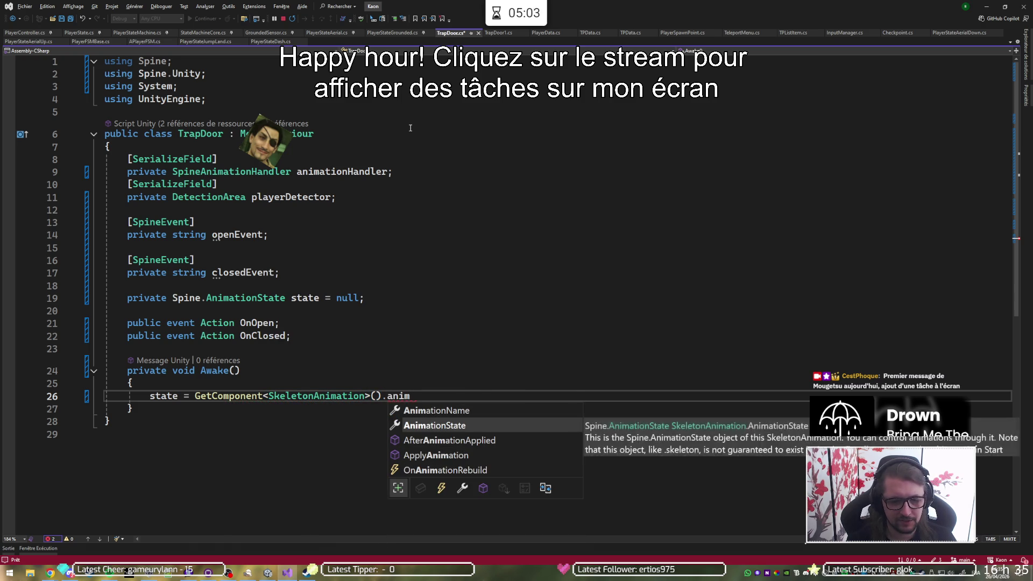
pyautogui.press('Tab')
pyautogui.press('Left')
pyautogui.hotkey('ctrl', 'shift', 'Left')
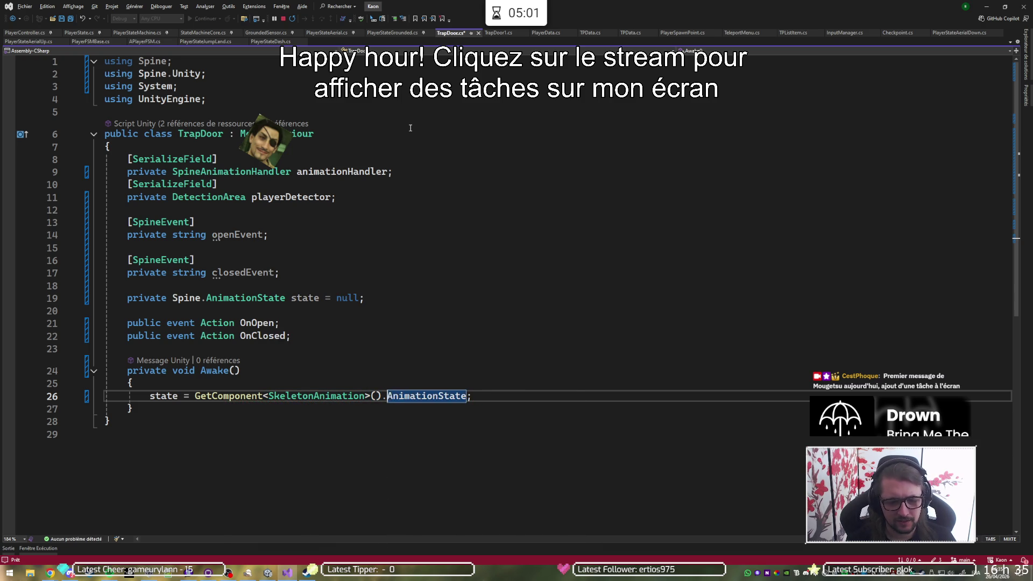
pyautogui.hotkey('ctrl', 'space')
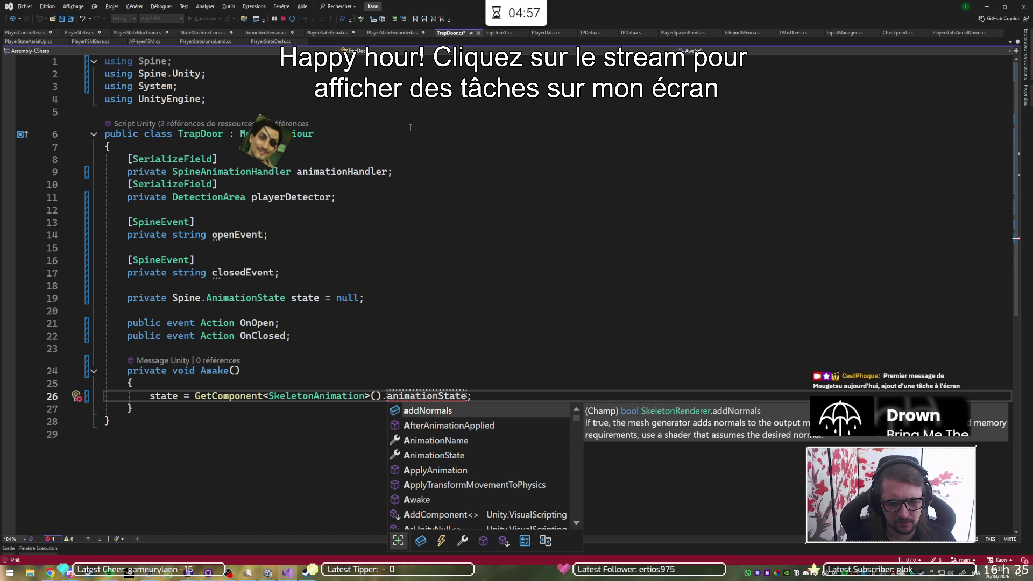
pyautogui.press('Escape')
pyautogui.press('End')
pyautogui.press('BackSpace')
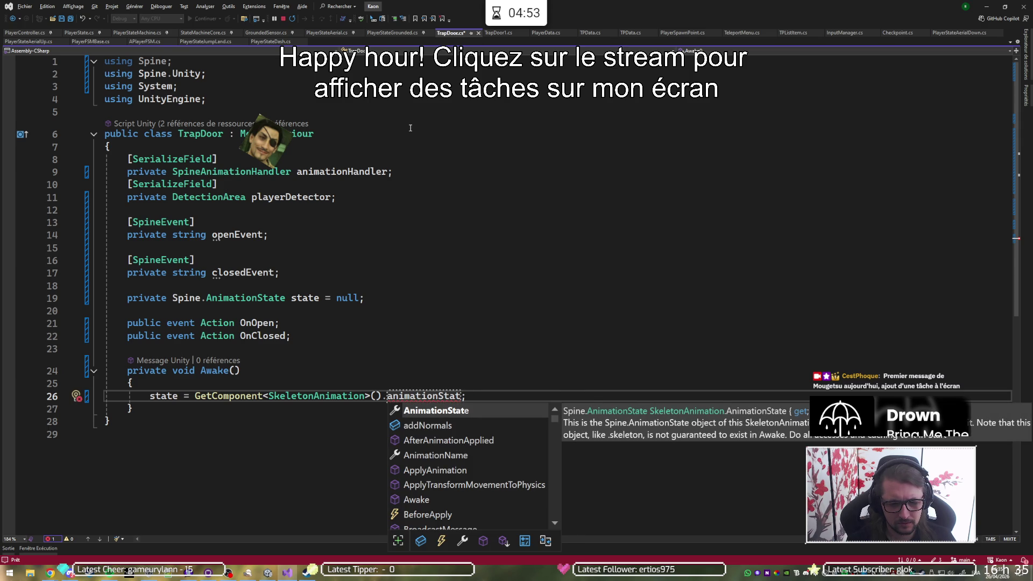
pyautogui.hotkey('ctrl', 'shift', 'Left')
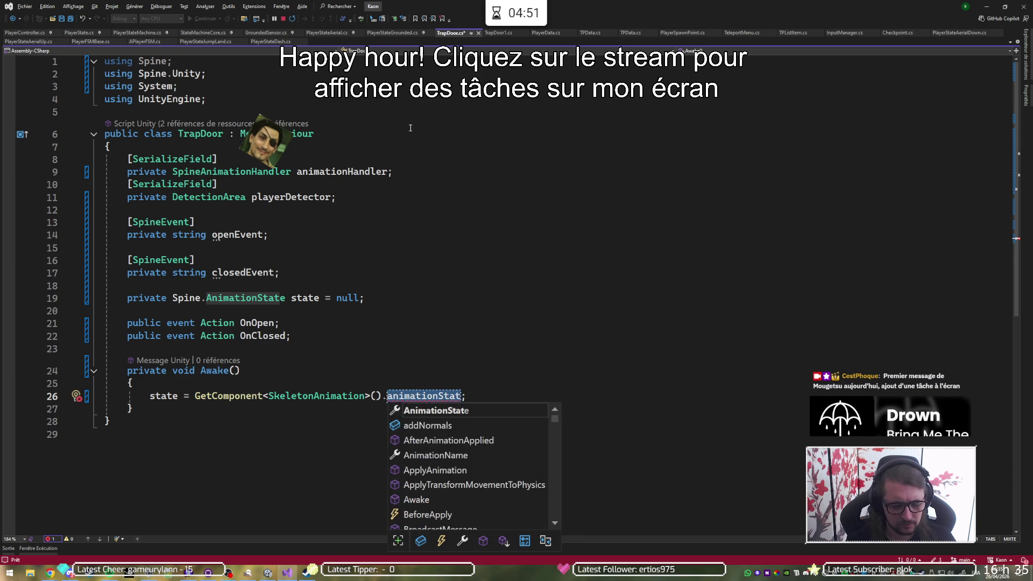
pyautogui.write('state')
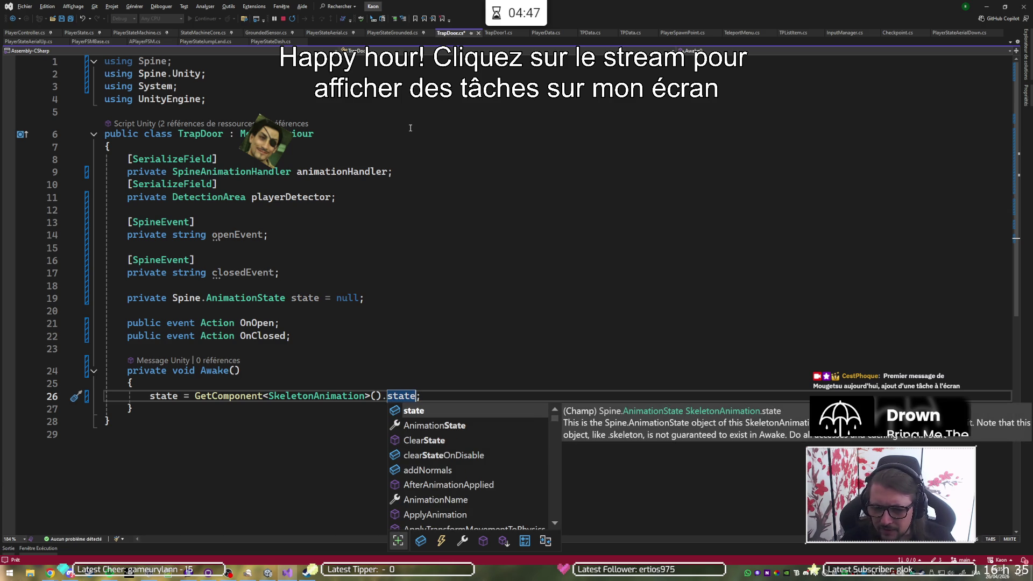
pyautogui.press('Down')
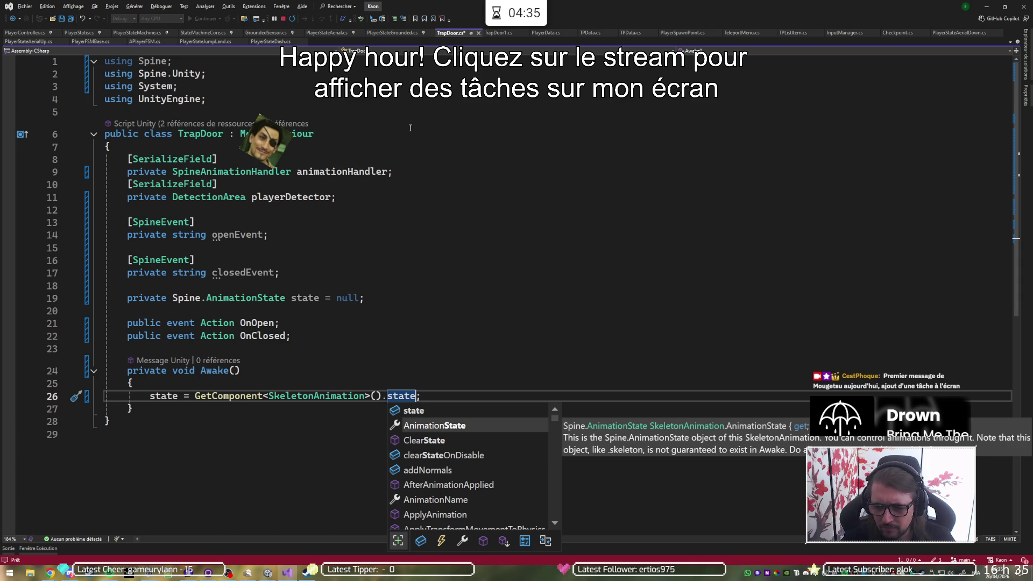
pyautogui.press('Up')
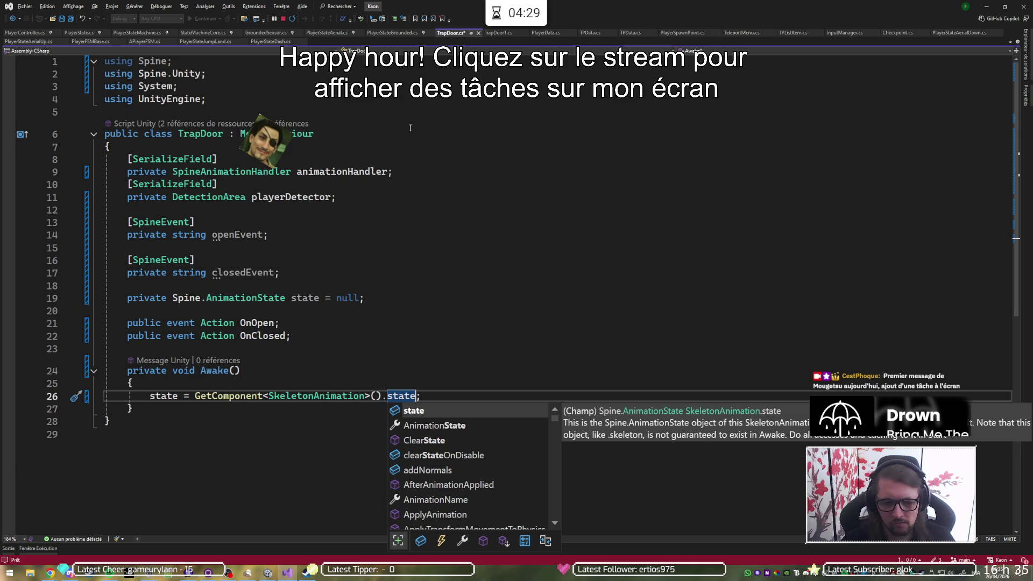
pyautogui.press('End')
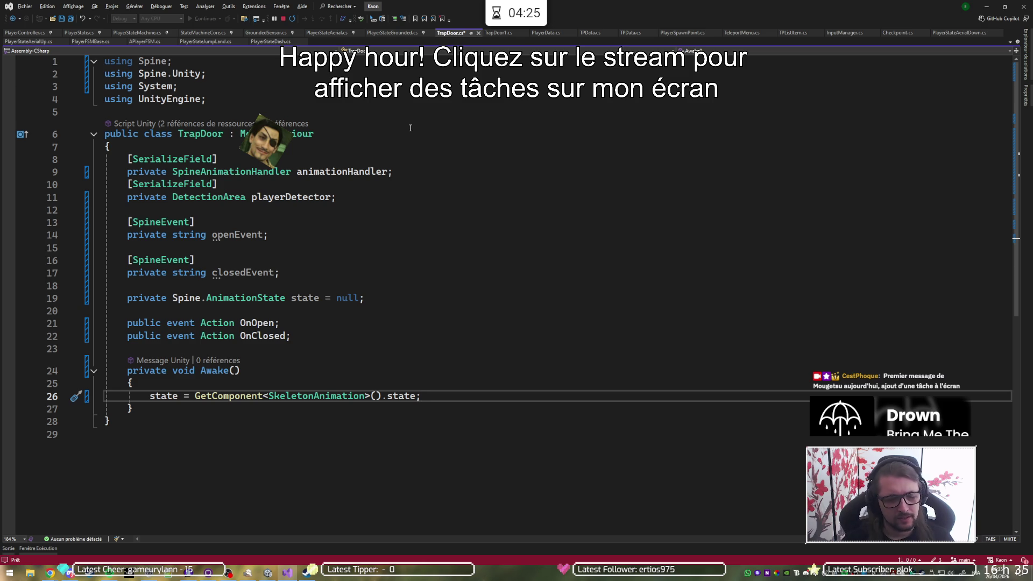
pyautogui.press('Return')
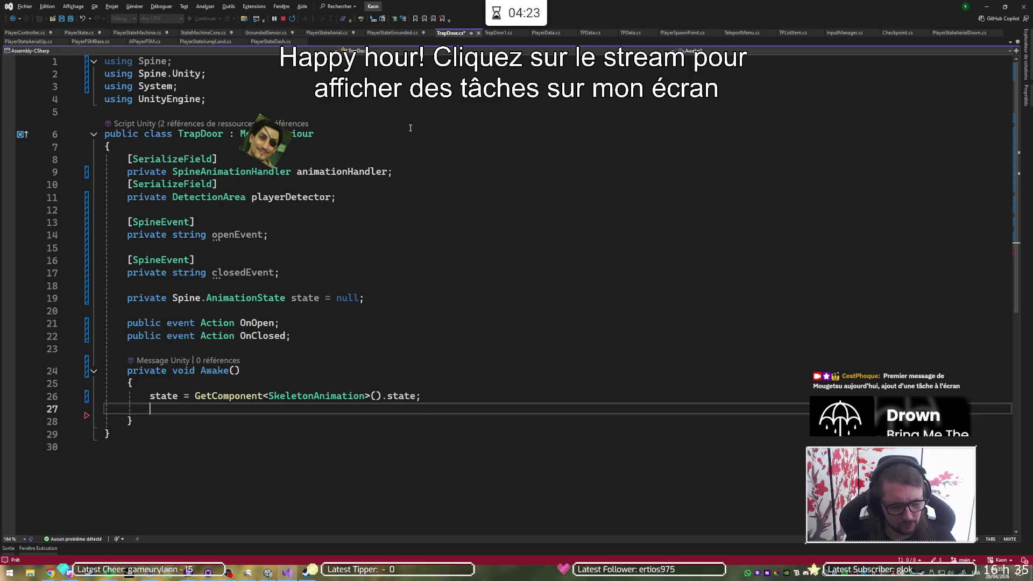
# - Subscribe a generated State_Event handler to state.Event in Awake()
pyautogui.write('state.Event +=')
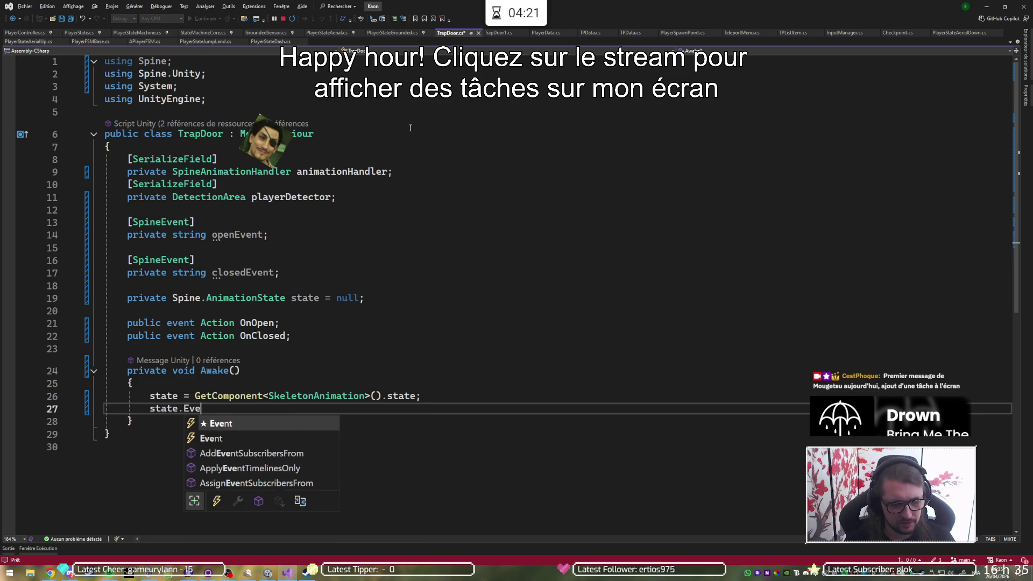
pyautogui.press('Tab')
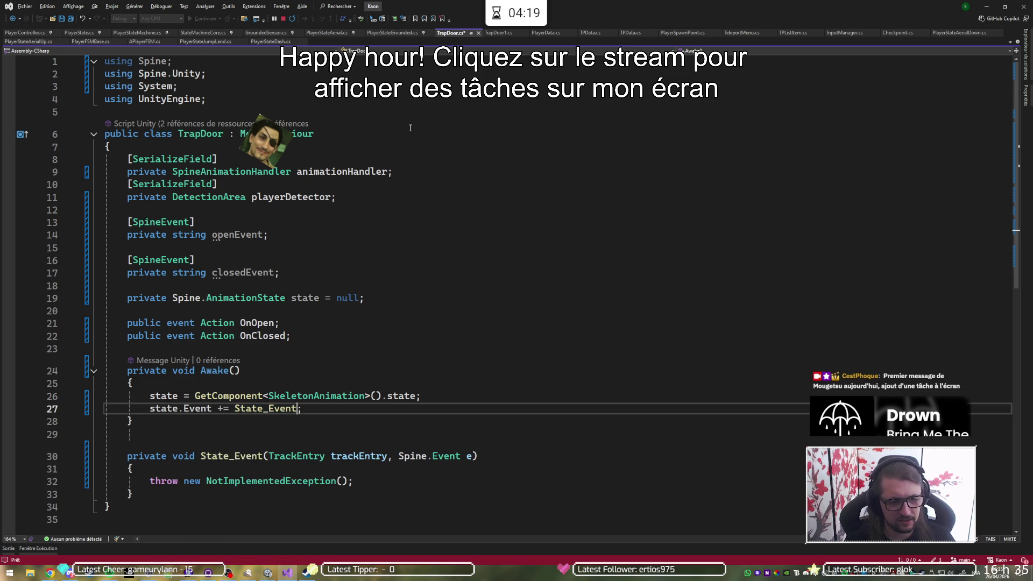
pyautogui.press('Down')
pyautogui.press('Down')
pyautogui.press('Down')
pyautogui.hotkey('shift', 'alt', '=')
pyautogui.hotkey('shift', 'alt', '=')
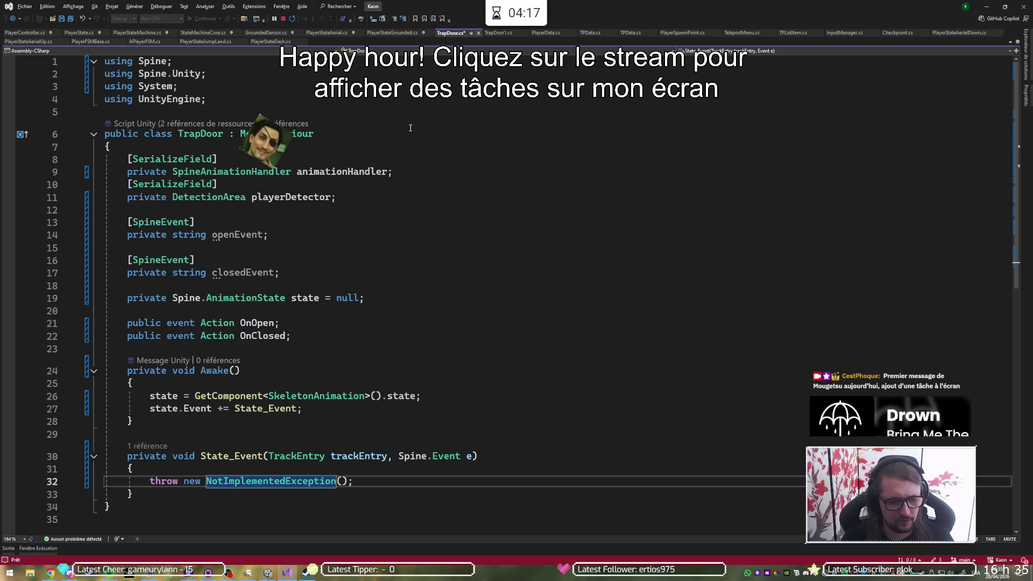
# - In State_Event, add an empty if block for e.Data.Name == openEvent
pyautogui.write('if(')
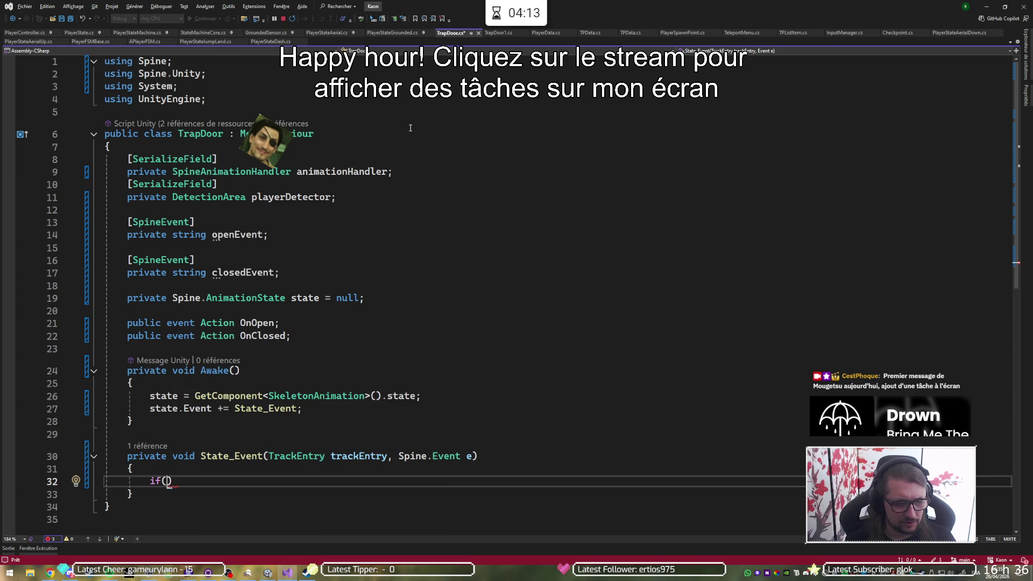
pyautogui.write('e.Data.')
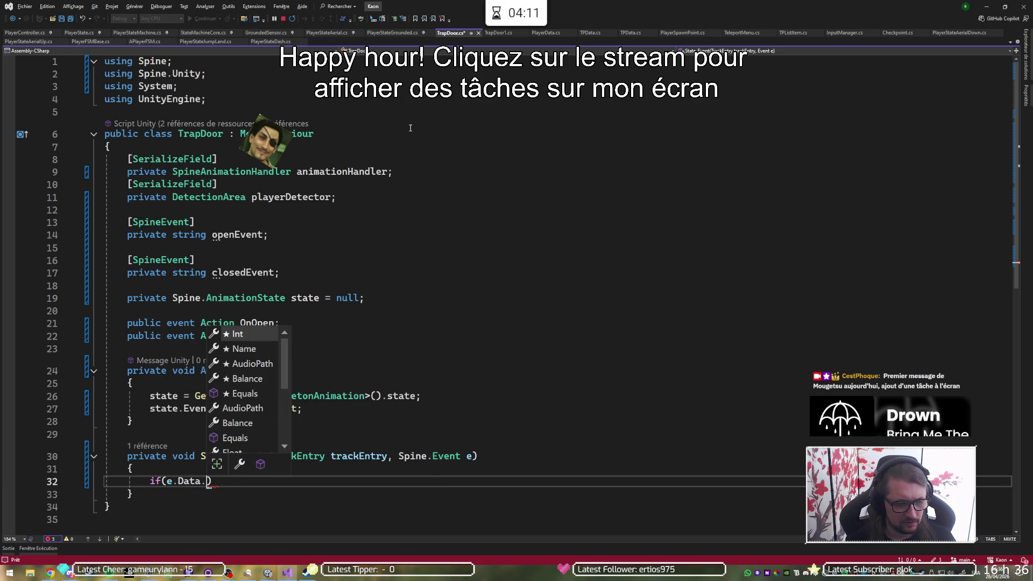
pyautogui.write('Name == ')
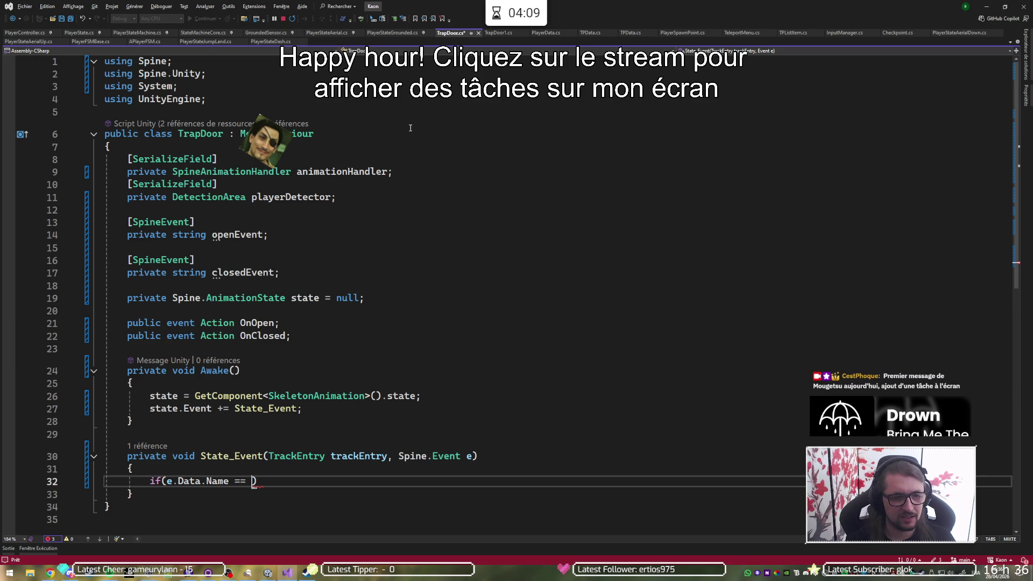
pyautogui.write('openE')
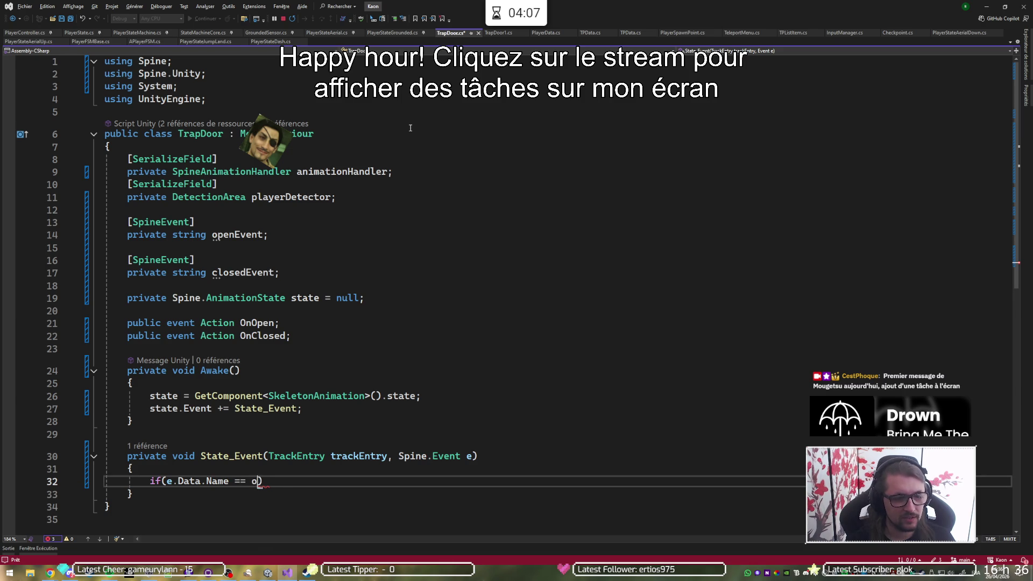
pyautogui.press('Tab')
pyautogui.press('End')
pyautogui.press('Return')
pyautogui.write('{')
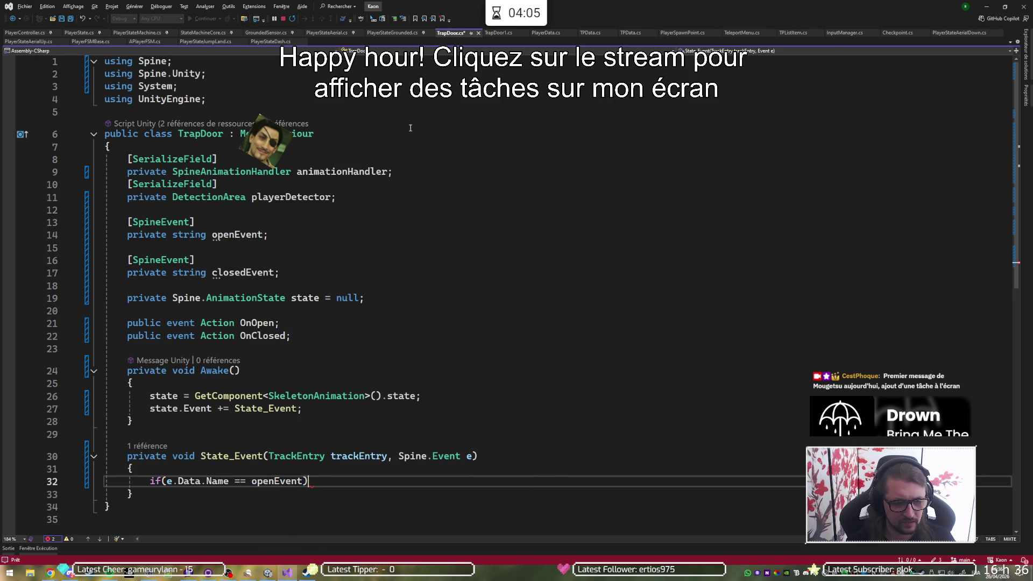
pyautogui.press('Return')
pyautogui.press('Down')
pyautogui.press('Return')
# - Add an else-if branch checking e.Data.Name == closedEvent with an opening brace
pyautogui.write('else i')
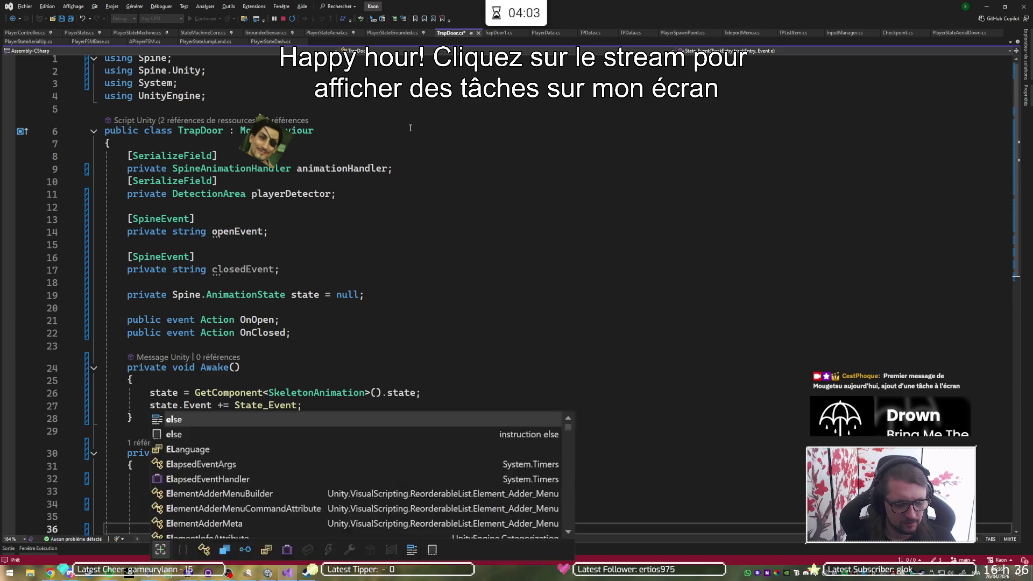
pyautogui.write('f(')
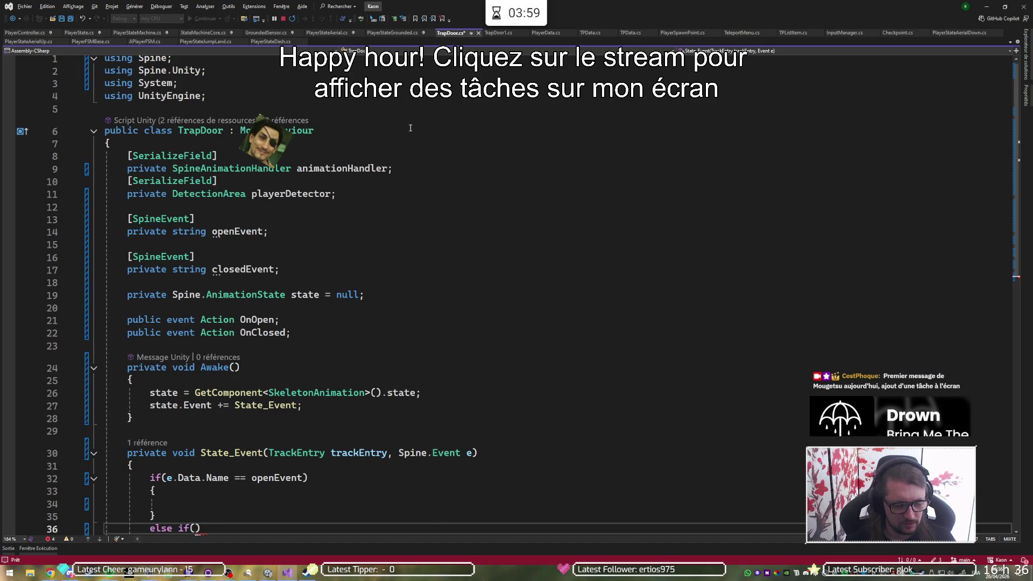
pyautogui.write('e.Data.n')
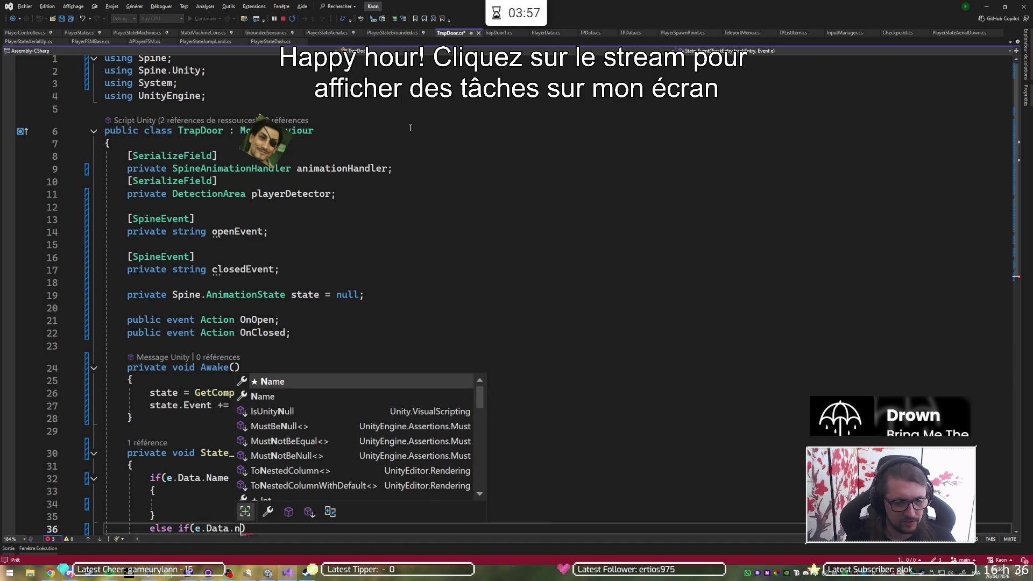
pyautogui.press('Tab')
pyautogui.write('== close')
pyautogui.press('Tab')
pyautogui.write(')')
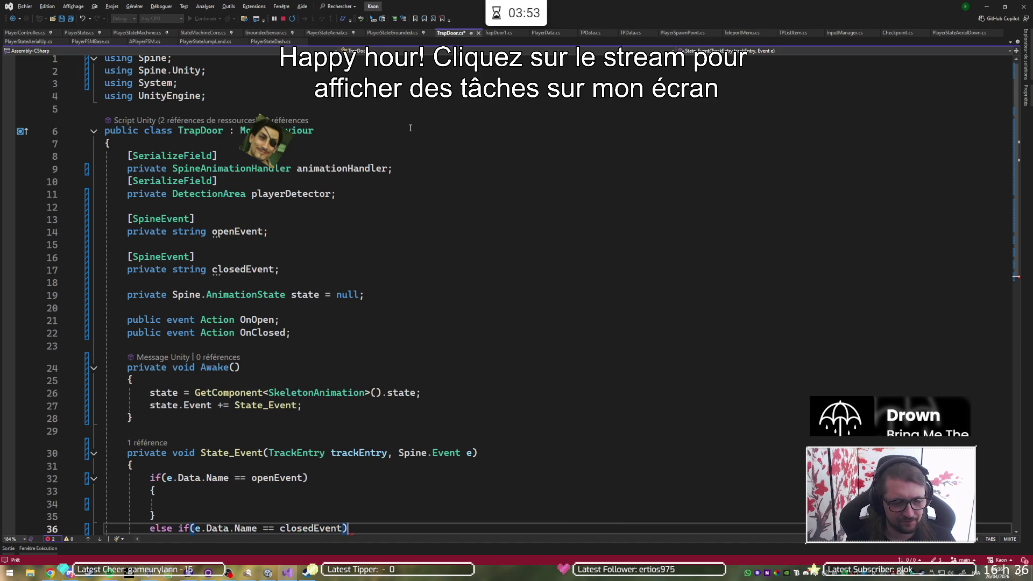
pyautogui.press('Return')
pyautogui.write('{')
pyautogui.press('Return')
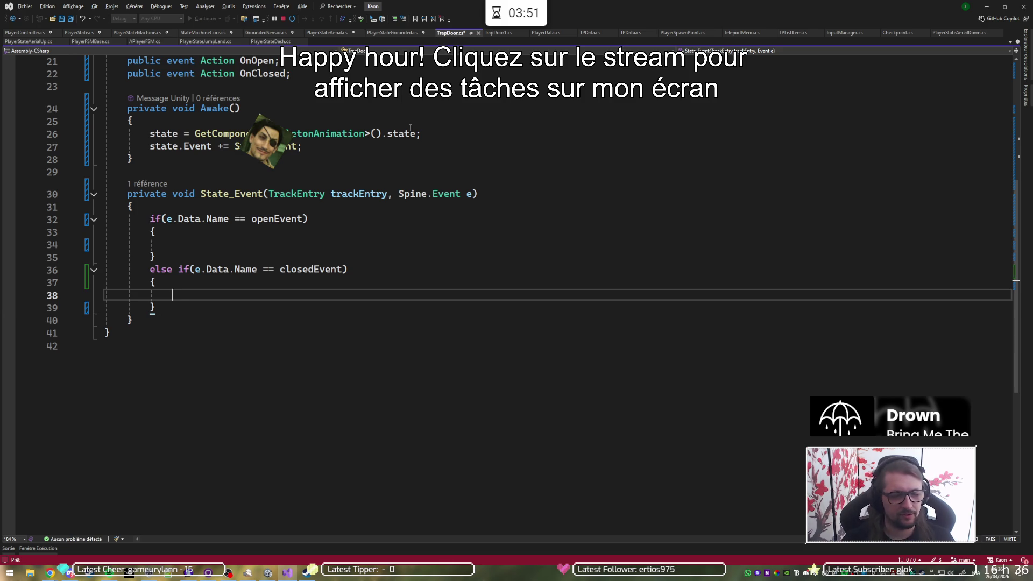
# - Make State_Event call OnOpen?.Invoke() for openEvent and OnClosed?.Invoke() for closedEvent, then save TrapDoor.cs
pyautogui.press('Up')
pyautogui.press('Up')
pyautogui.press('Up')
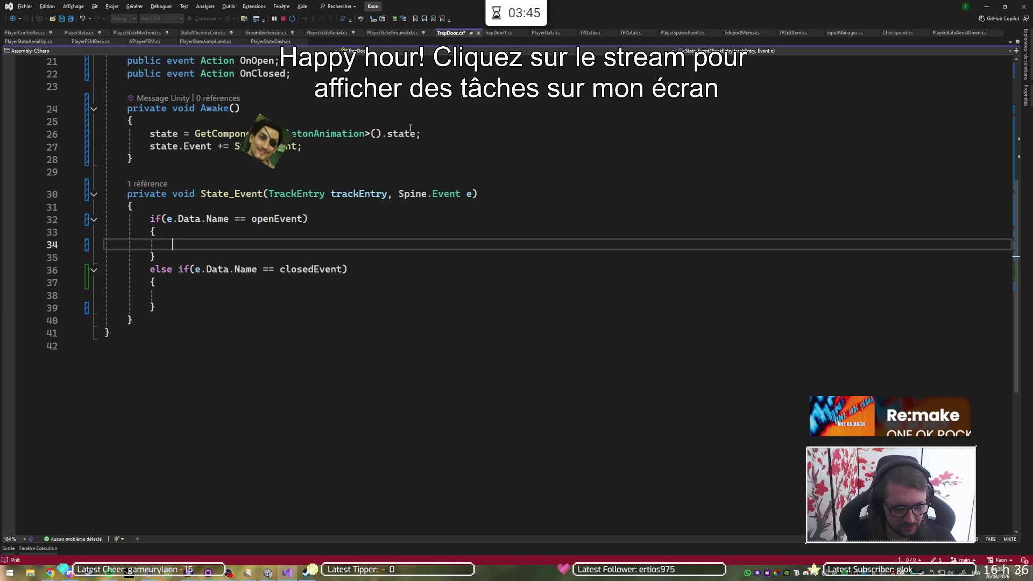
pyautogui.write('OnO')
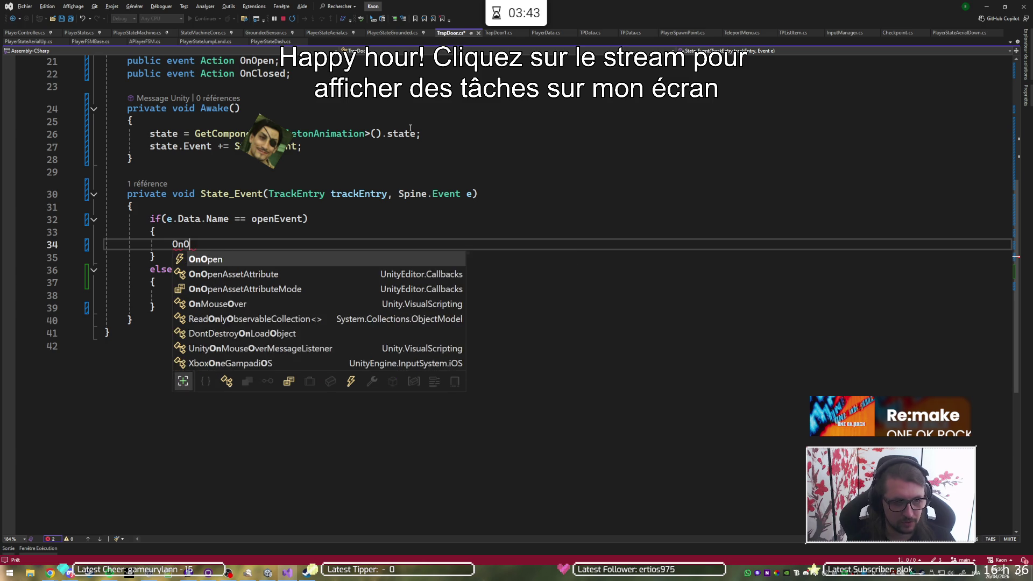
pyautogui.write('pen?.in')
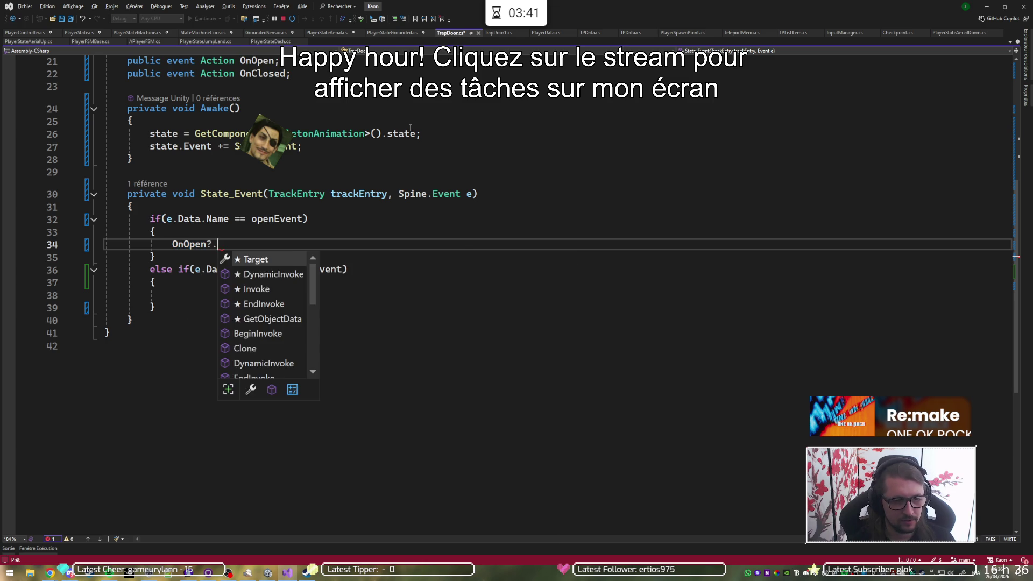
pyautogui.press('Tab')
pyautogui.write('();')
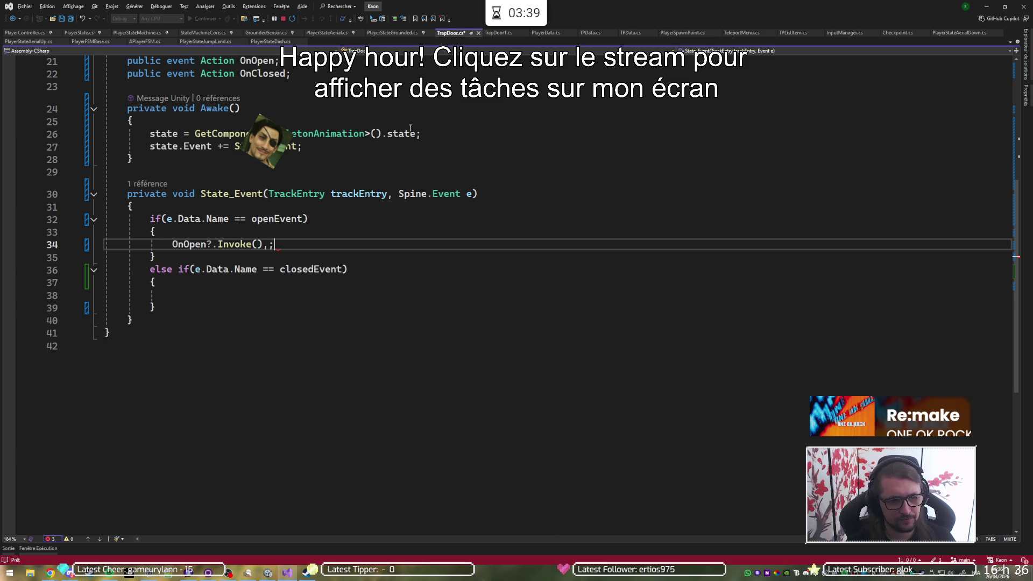
pyautogui.press('Down')
pyautogui.press('Down')
pyautogui.press('Down')
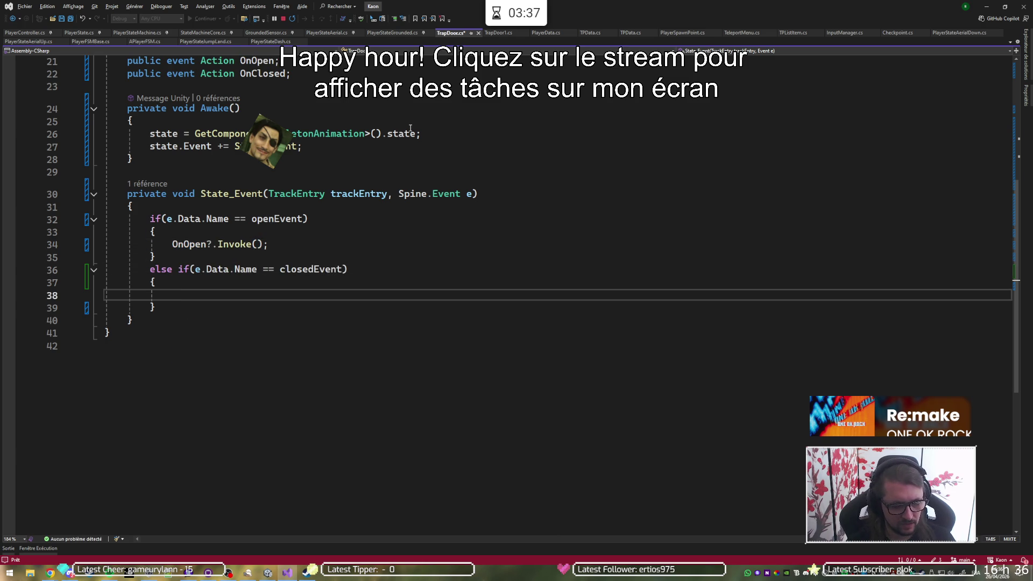
pyautogui.write('OnClo')
pyautogui.press('Tab')
pyautogui.write('?.in')
pyautogui.press('Tab')
pyautogui.write('()')
pyautogui.hotkey('ctrl', 's')
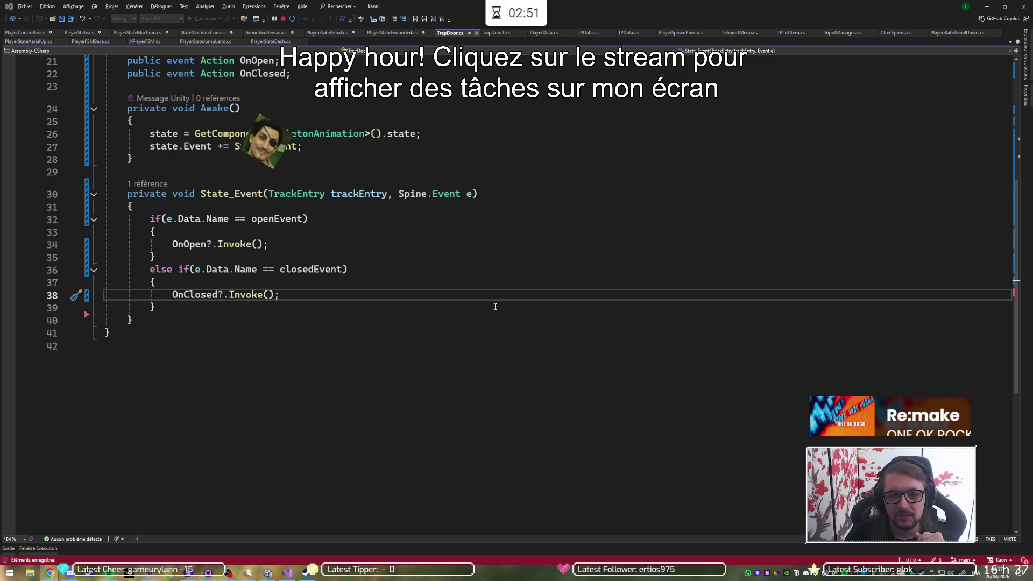
pyautogui.click(491, 286)
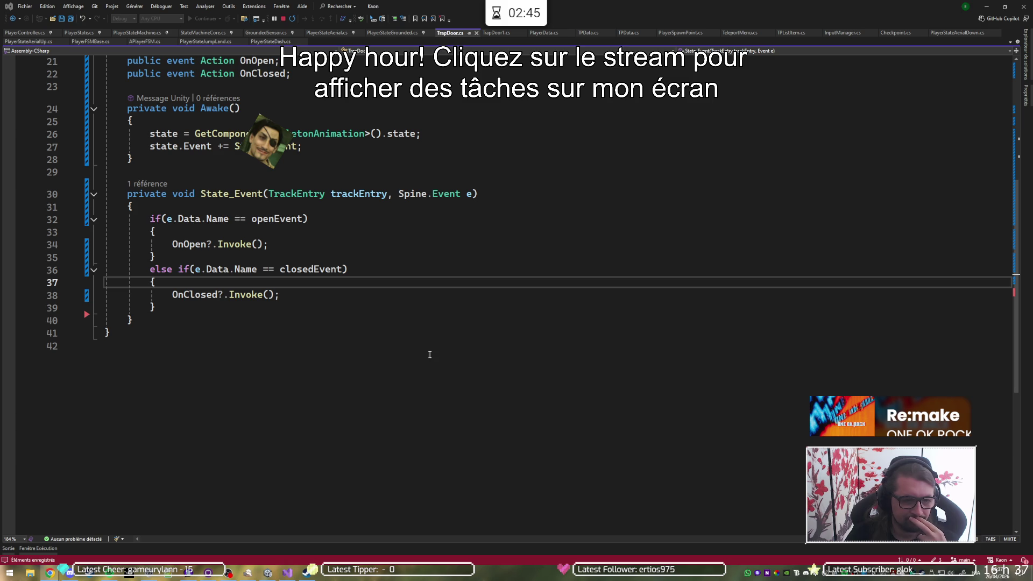
pyautogui.scroll(7, 441, 350)
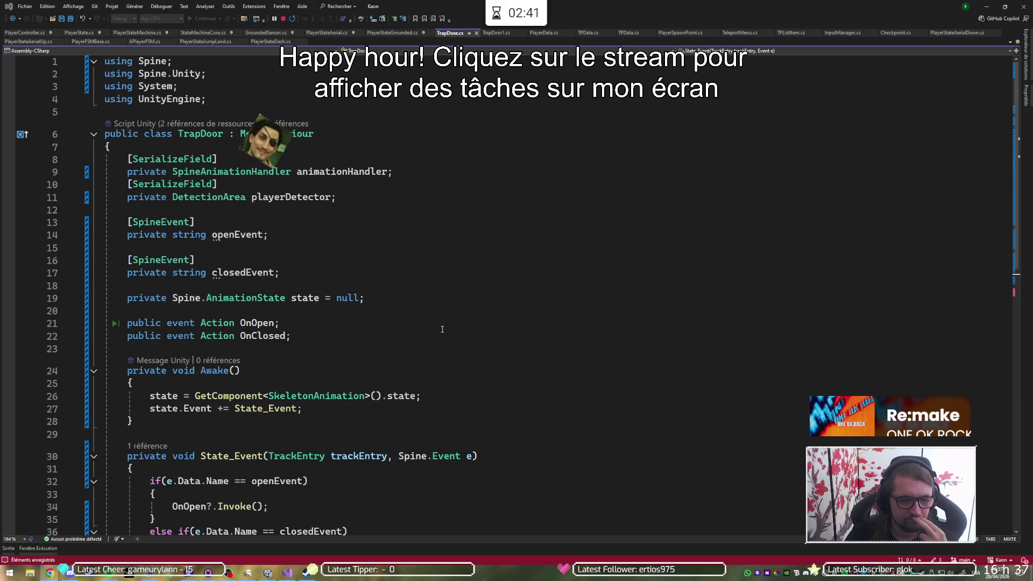
pyautogui.scroll(-8, 441, 330)
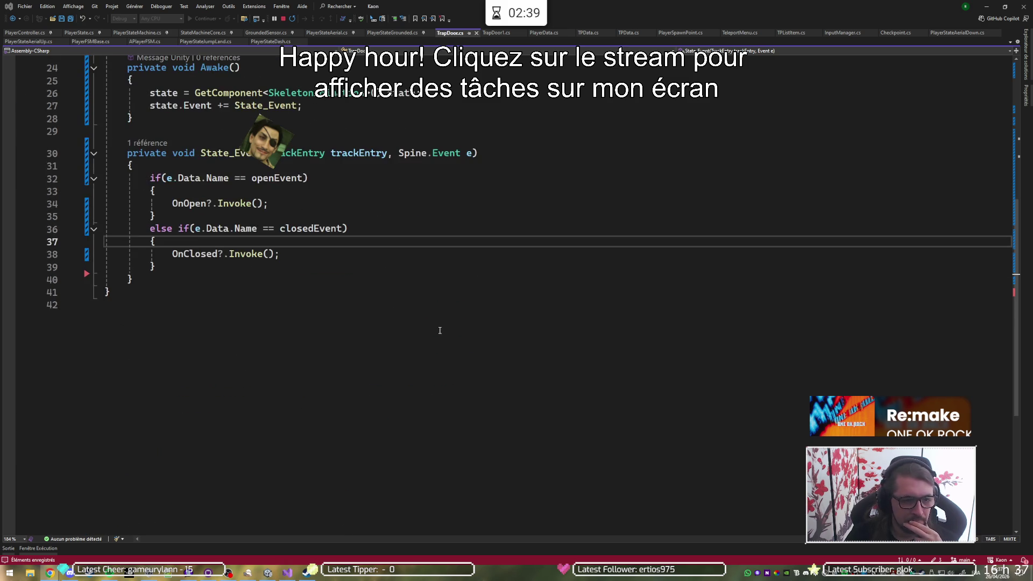
pyautogui.scroll(6, 440, 330)
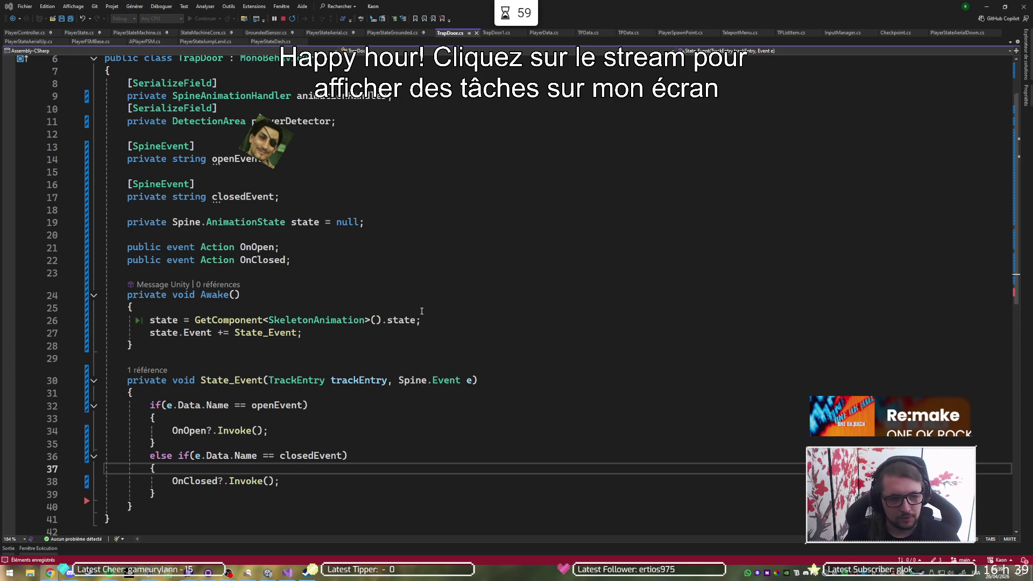
# - Add an empty public void OpenDoors() method right after State_Event's closing brace in TrapDoor.cs
pyautogui.scroll(-3, 205, 410)
pyautogui.click(236, 383)
pyautogui.press('Down')
pyautogui.press('Return')
pyautogui.press('Return')
pyautogui.write('public void OpenDoors(')
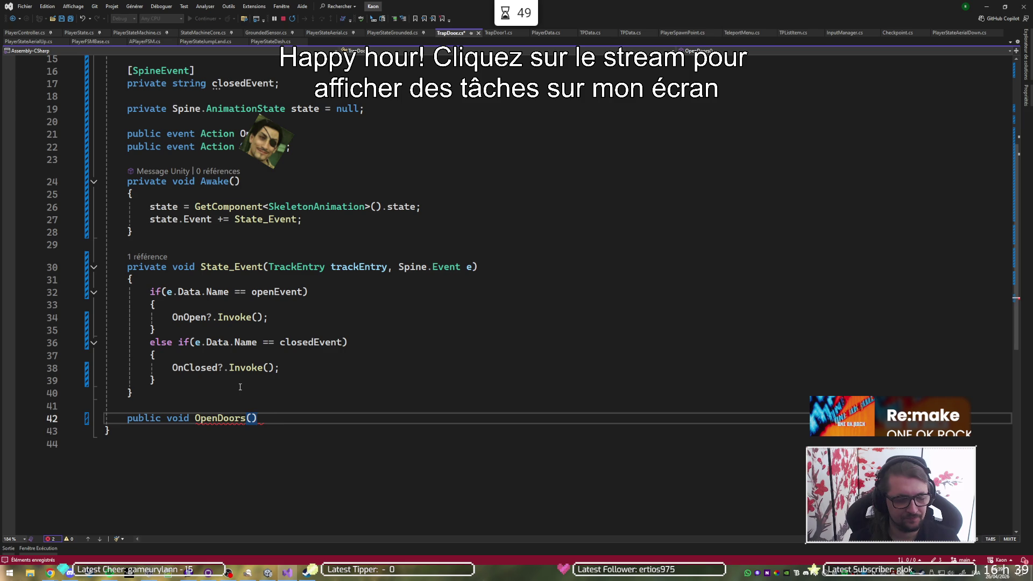
pyautogui.write(')')
pyautogui.press('Return')
pyautogui.write('{')
pyautogui.press('Return')
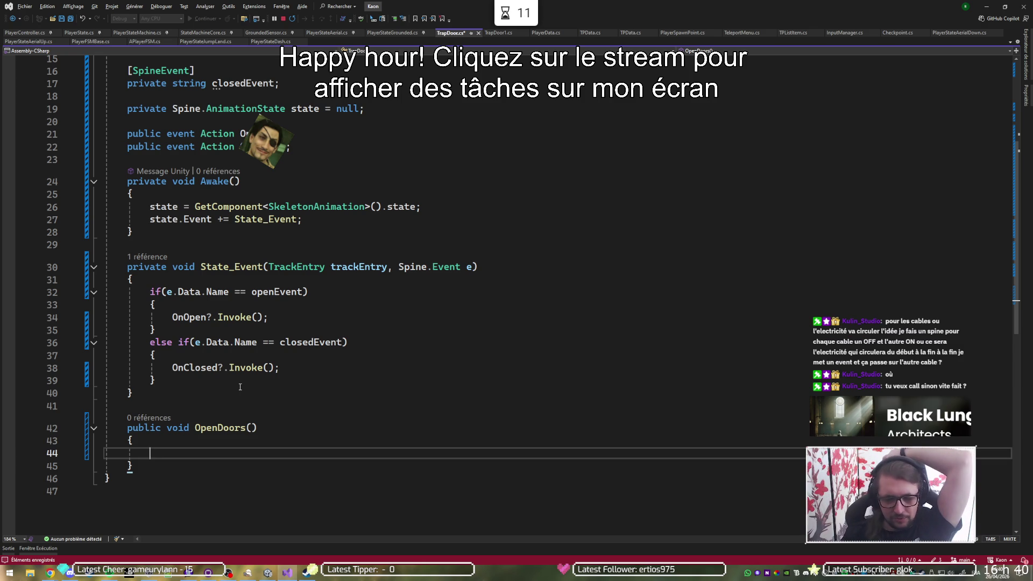
pyautogui.moveTo(64, 576)
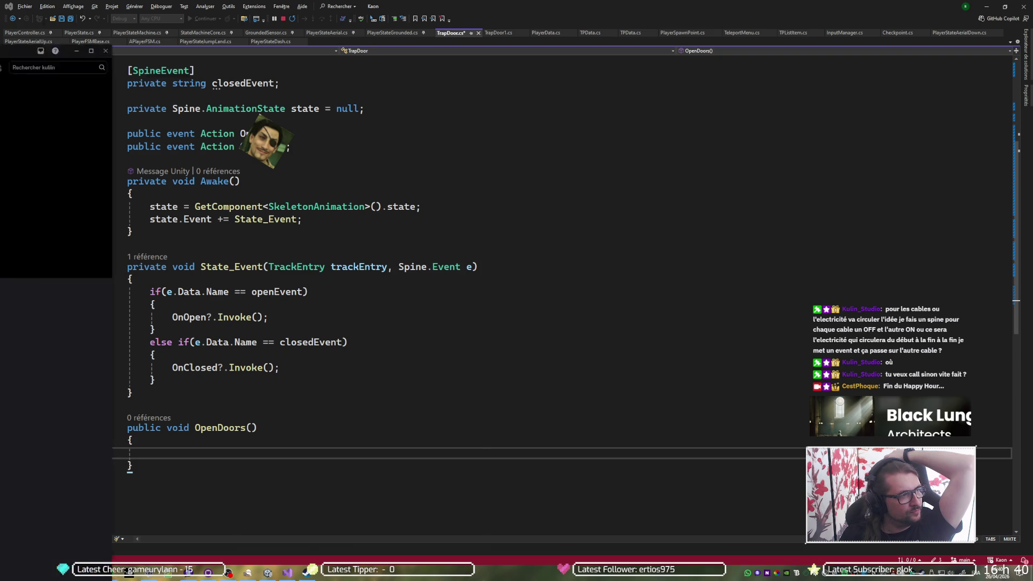
# - Switch to the Discord call and view the partner's shared level-room stream at full size
pyautogui.hotkey('alt', 'Tab')
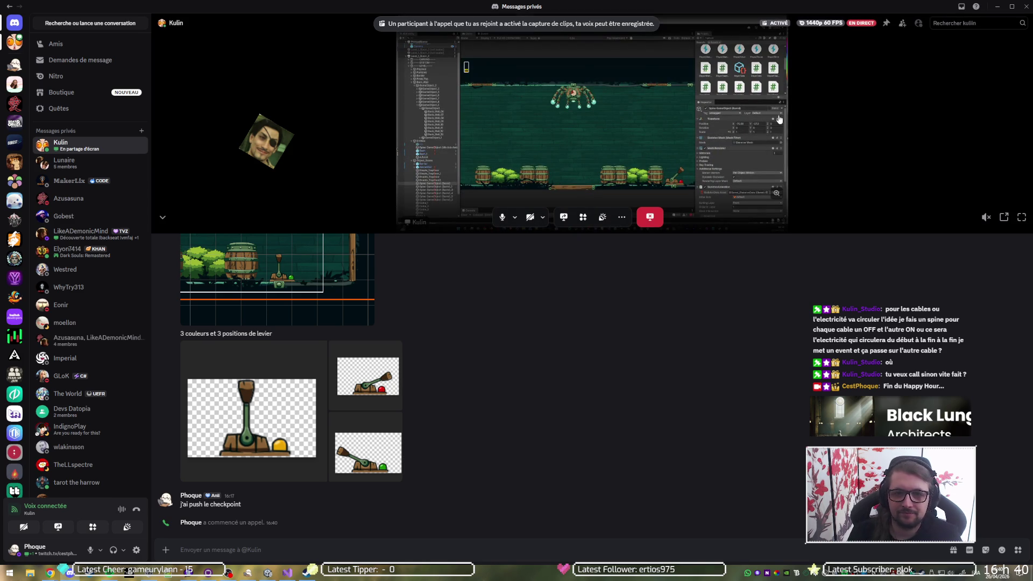
pyautogui.click(1021, 217)
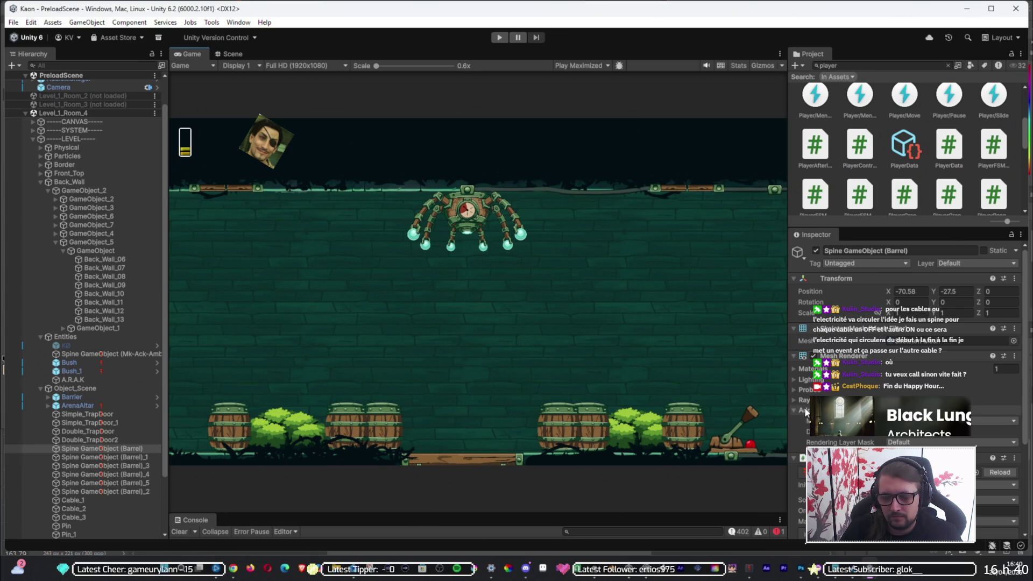
# - In the Lever Spine project, preview the Off, Activable and Activation animations in turn
pyautogui.click(749, 569)
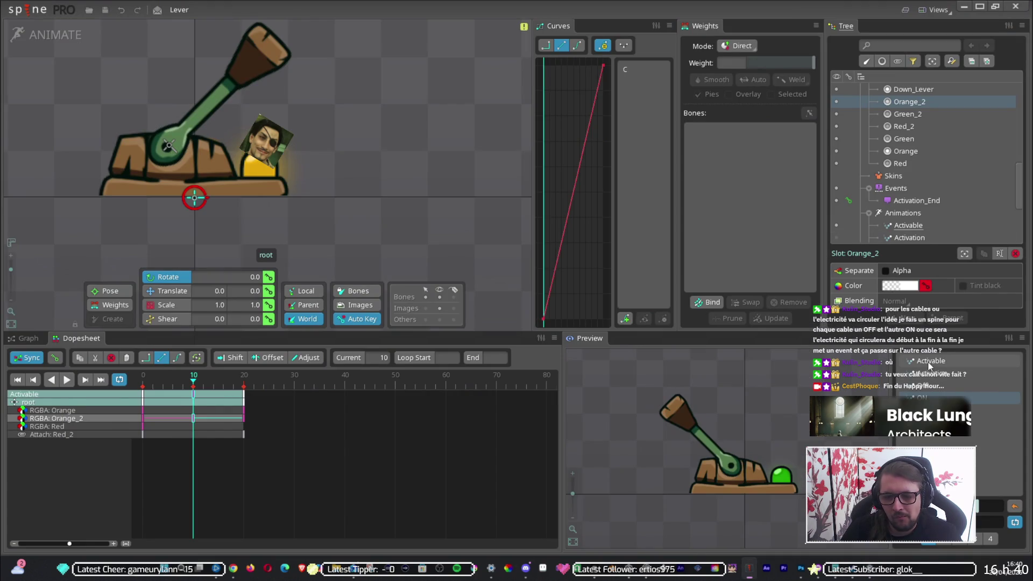
pyautogui.click(936, 386)
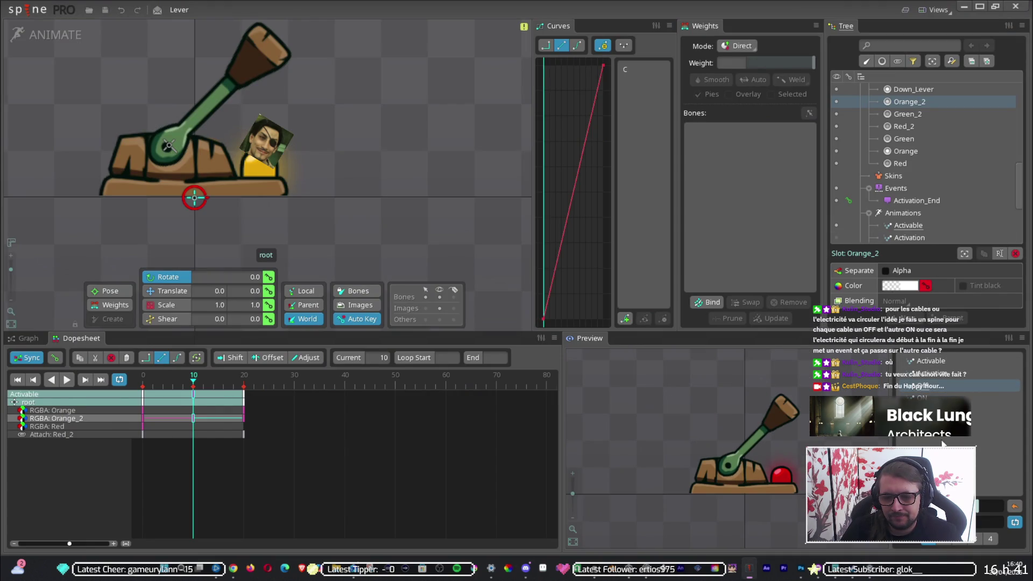
pyautogui.click(943, 357)
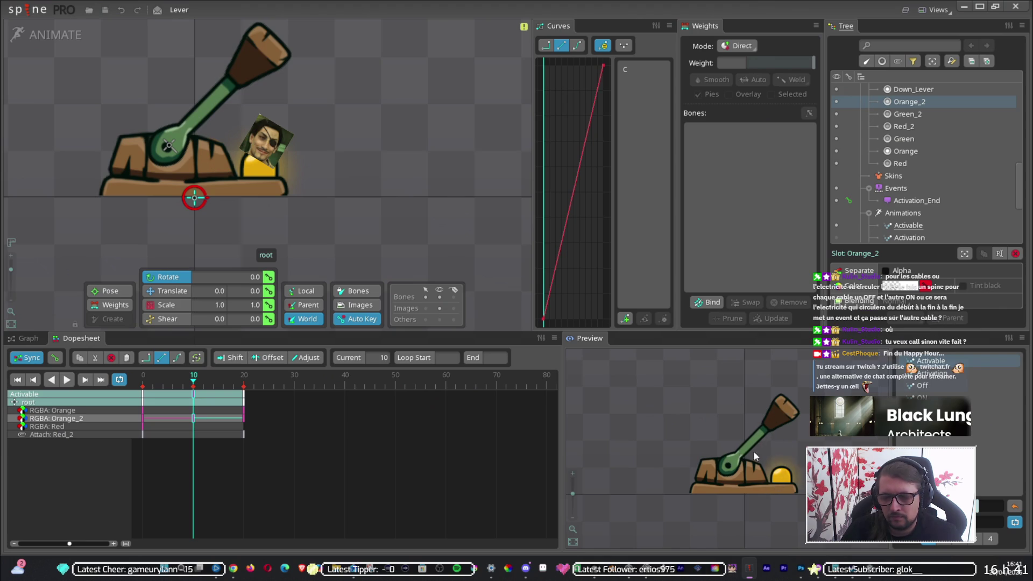
pyautogui.click(927, 376)
pyautogui.click(923, 385)
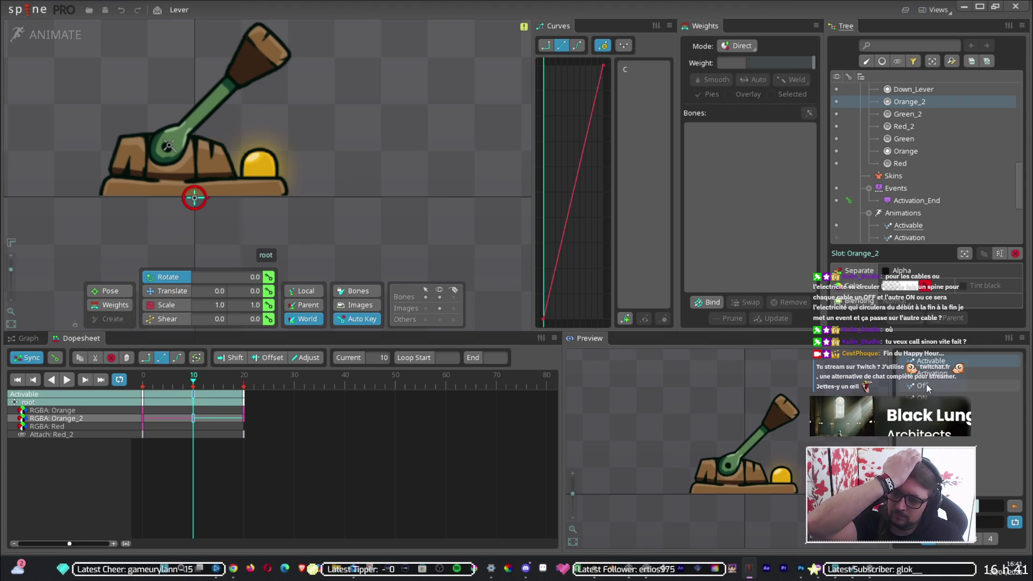
pyautogui.click(930, 360)
pyautogui.click(926, 373)
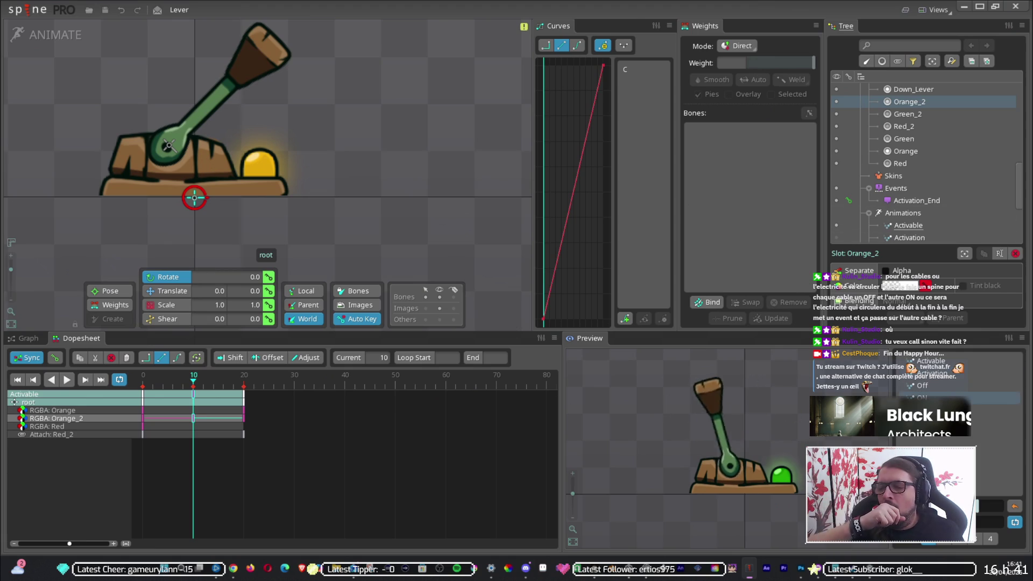
# - Preview the lever's Off animation again, then return the preview to Activable
pyautogui.scroll(-5, 702, 467)
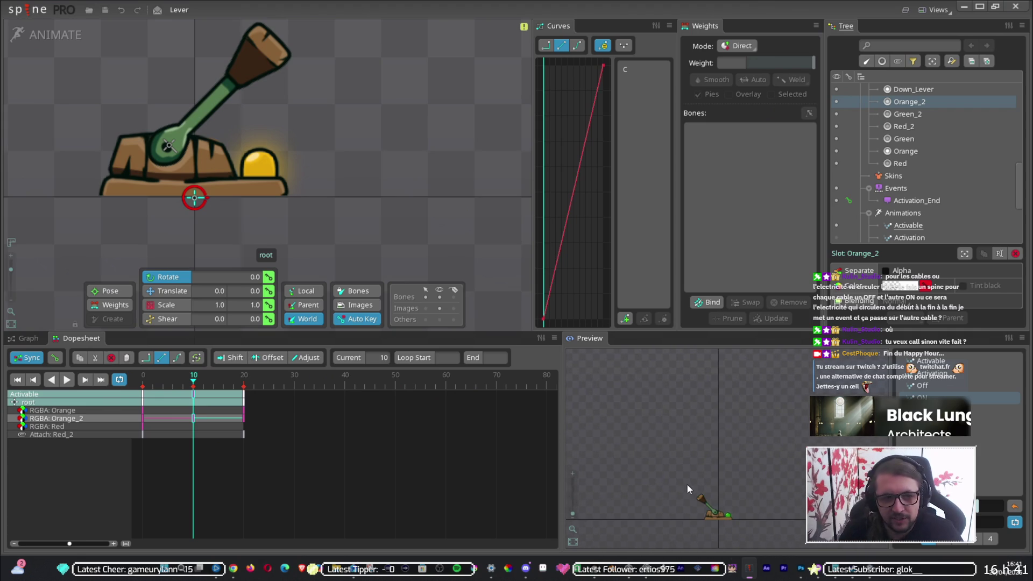
pyautogui.scroll(1, 705, 462)
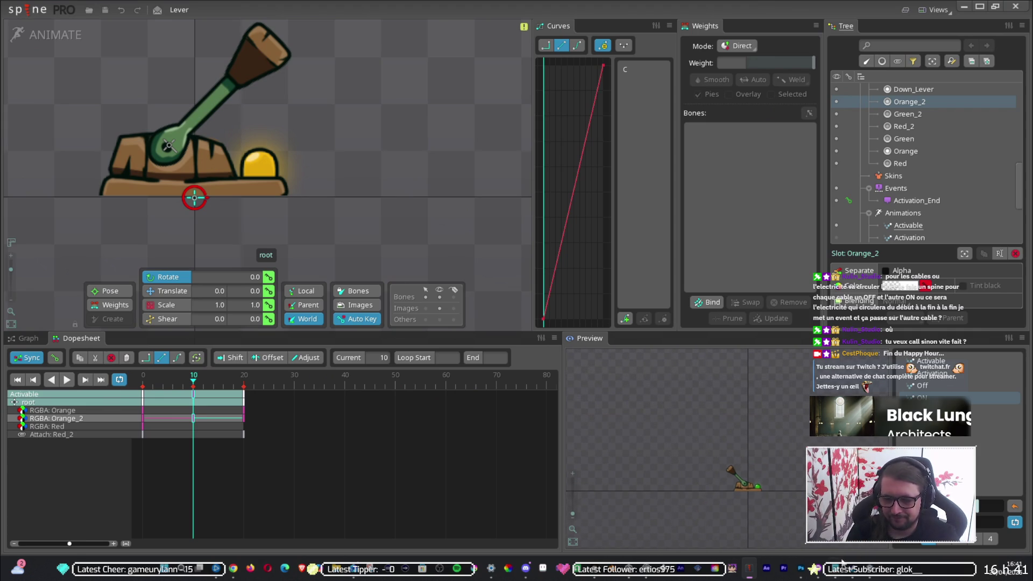
pyautogui.moveTo(801, 569)
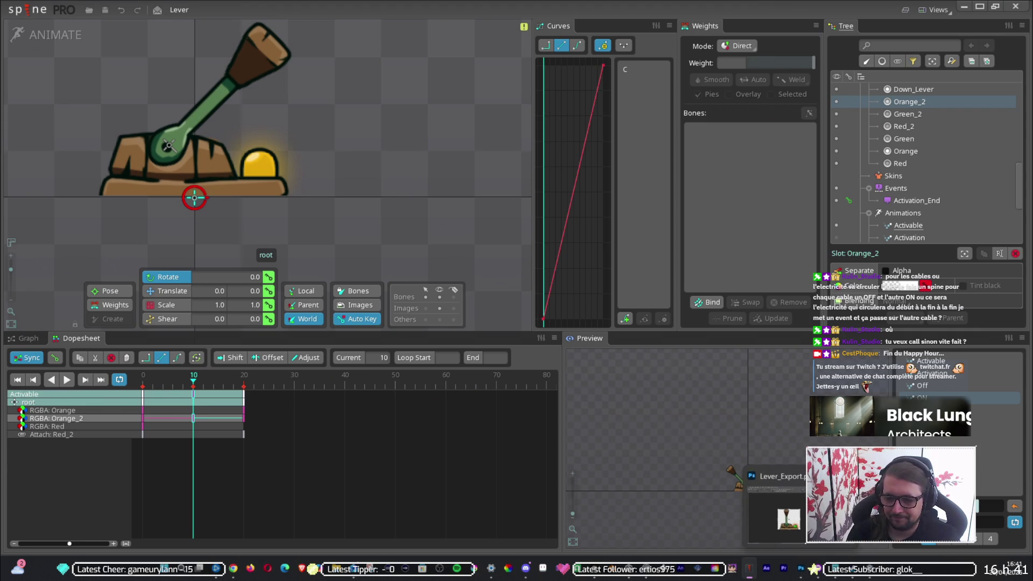
pyautogui.click(923, 386)
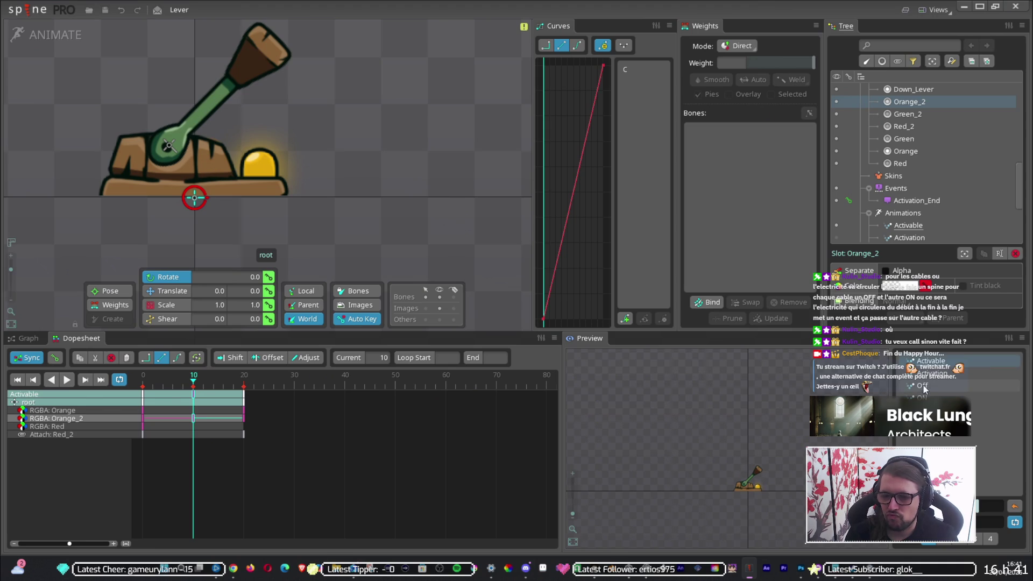
pyautogui.click(931, 362)
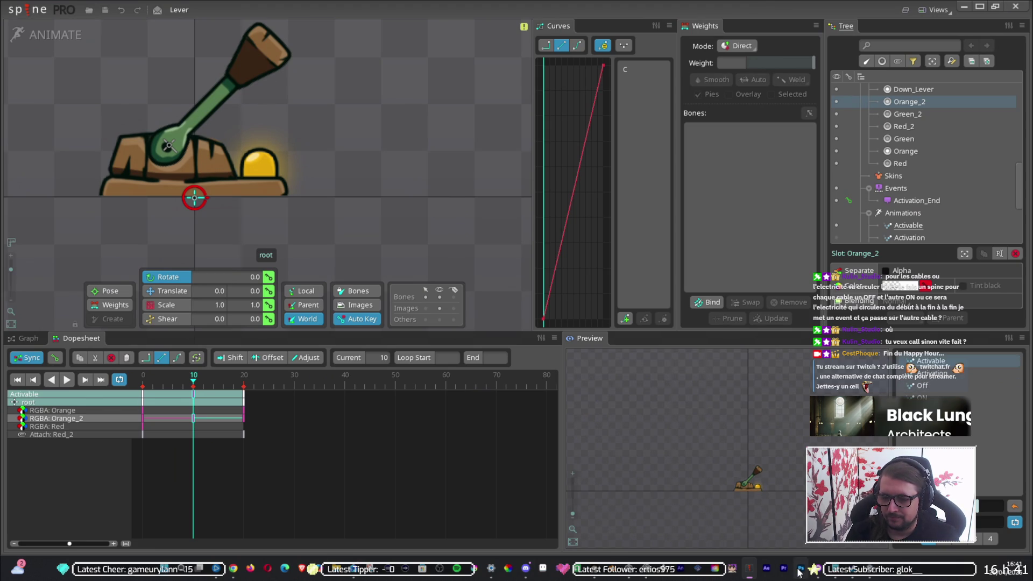
# - Bring the Unity editor forward, showing the level room running in Play mode
pyautogui.moveTo(801, 570)
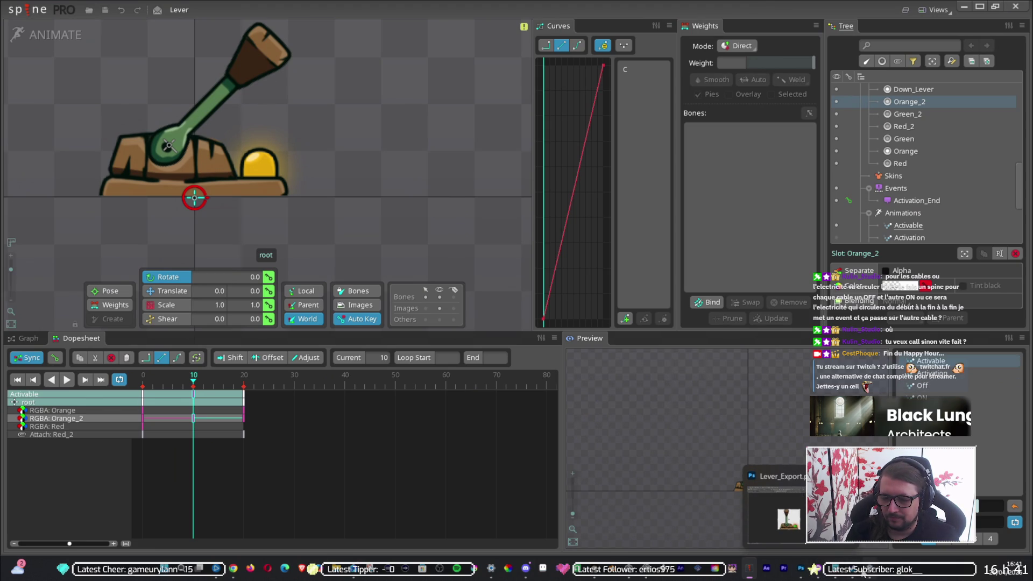
pyautogui.moveTo(854, 573)
pyautogui.click(749, 569)
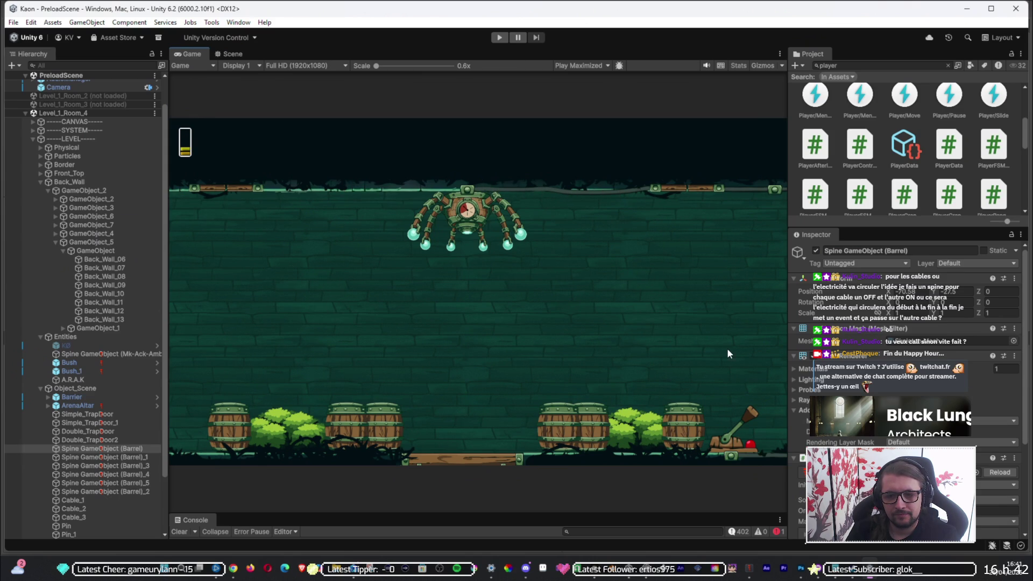
# - Switch to the Scene view, frame the level room, and select the cable along the top wall
pyautogui.click(236, 53)
pyautogui.moveTo(495, 214); pyautogui.dragTo(356, 252)
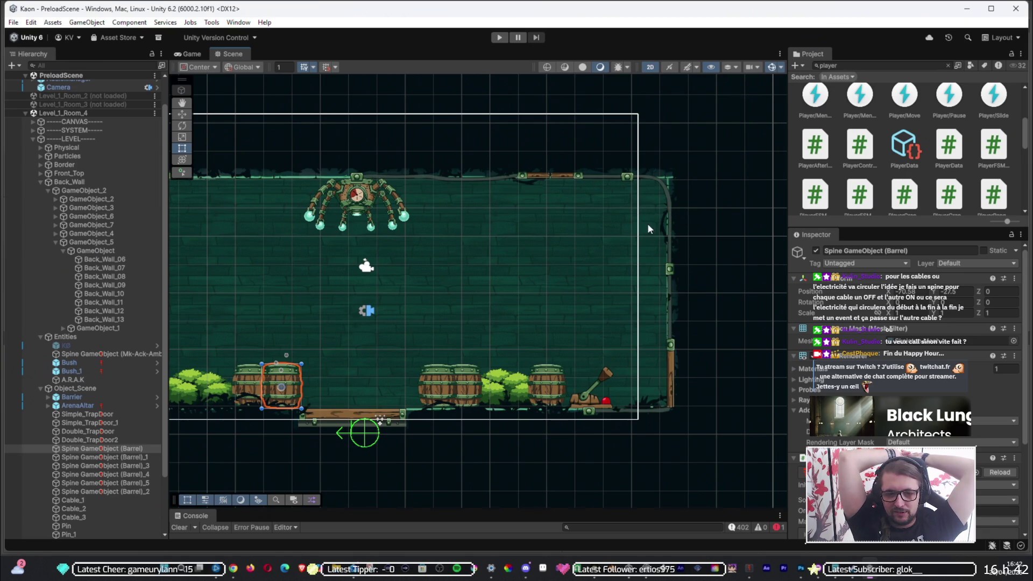
pyautogui.scroll(2, 592, 269)
pyautogui.scroll(-2, 581, 271)
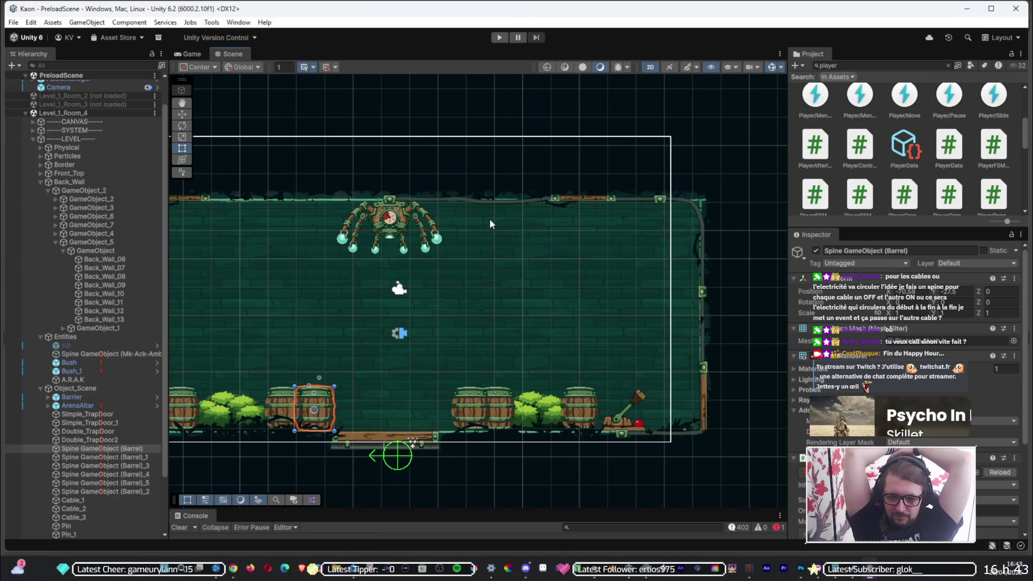
pyautogui.click(485, 206)
pyautogui.click(645, 200)
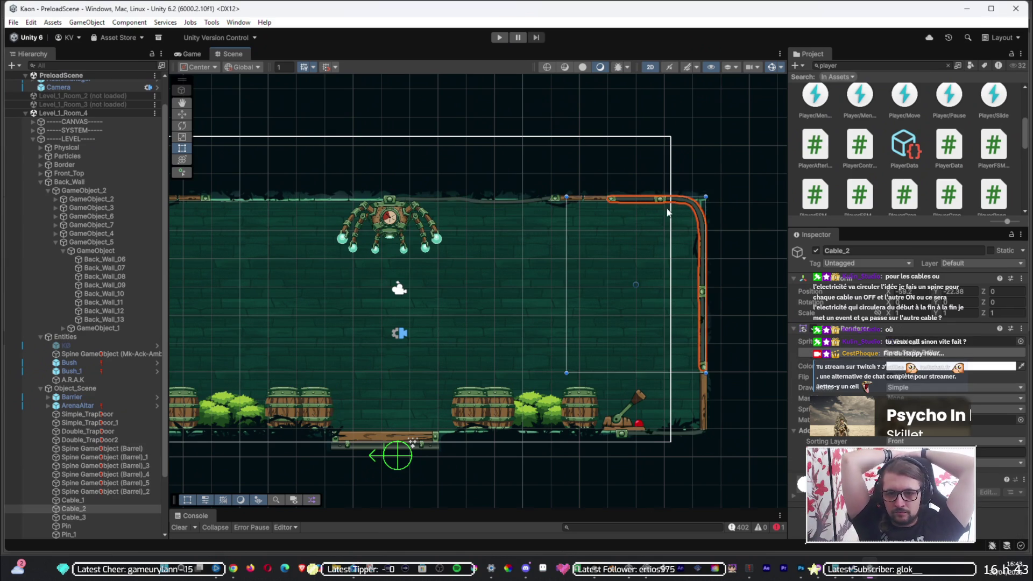
pyautogui.click(694, 437)
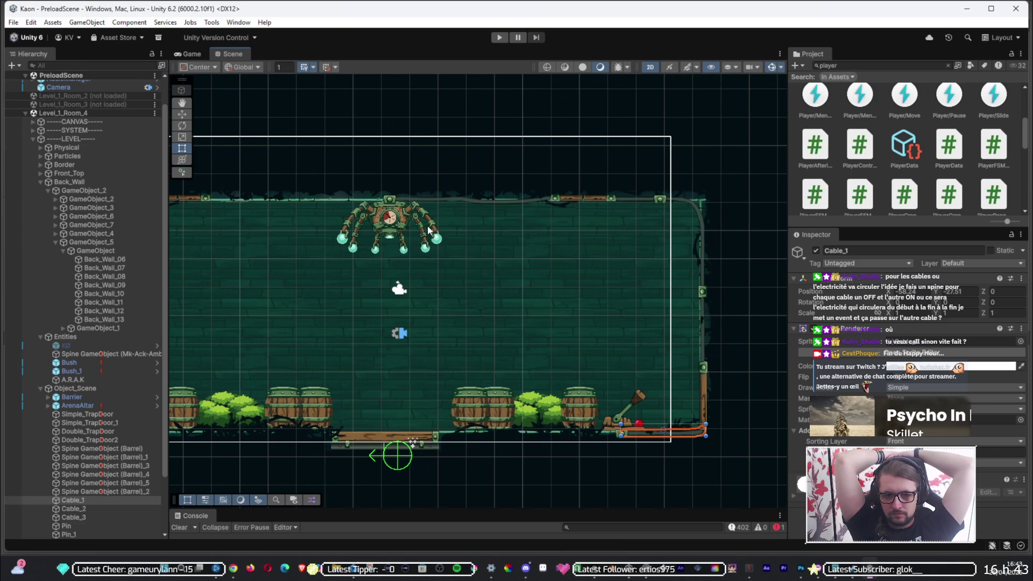
pyautogui.click(443, 199)
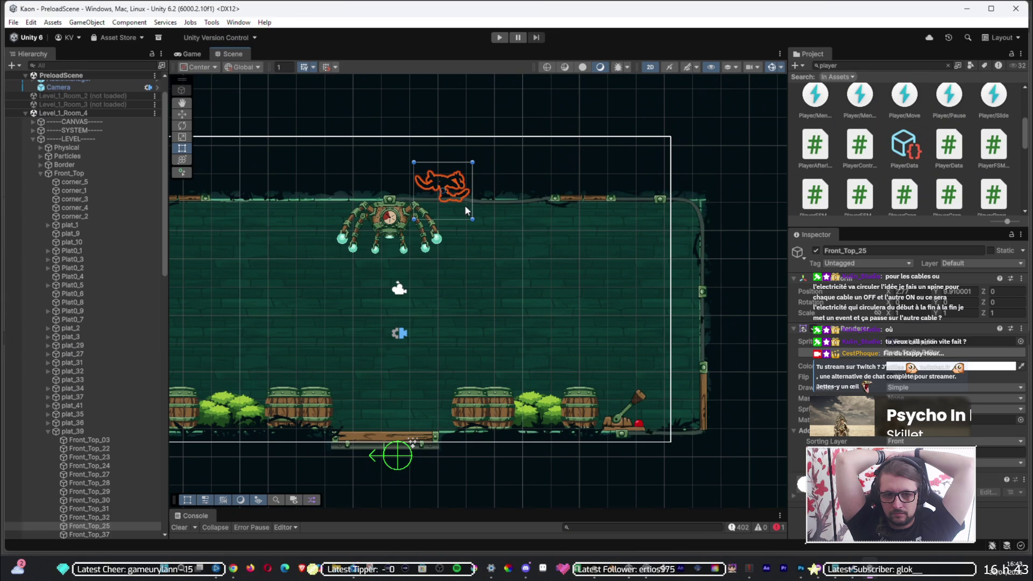
pyautogui.click(488, 204)
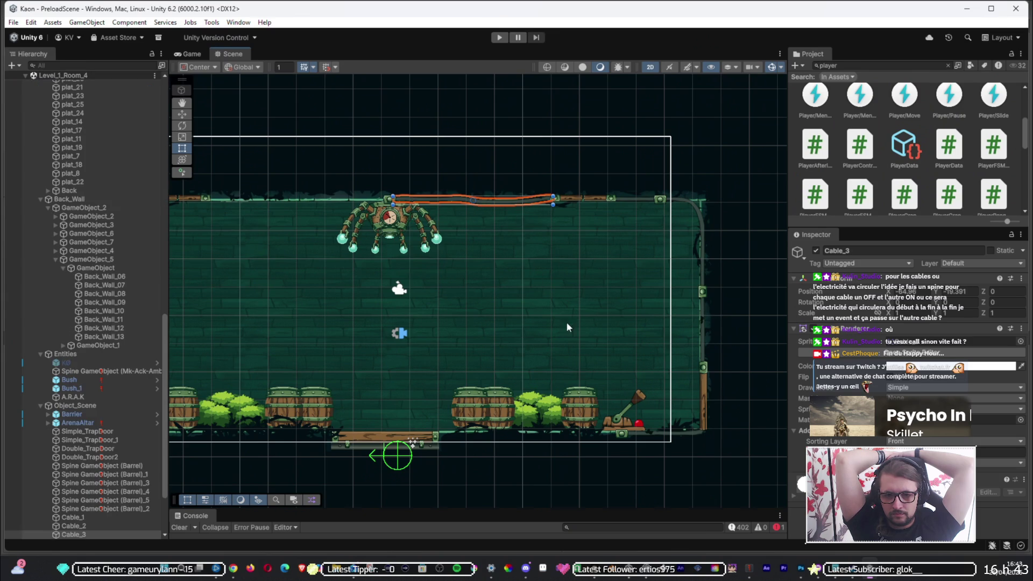
pyautogui.moveTo(408, 365)
pyautogui.mouseDown()
pyautogui.moveTo(466, 370)
pyautogui.moveTo(410, 369)
pyautogui.mouseUp()
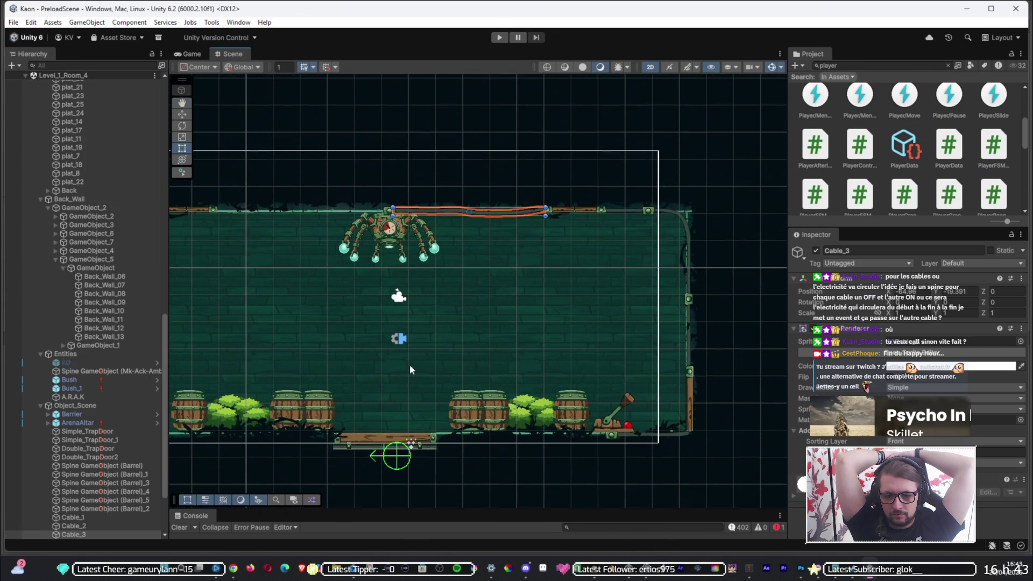
pyautogui.click(376, 231)
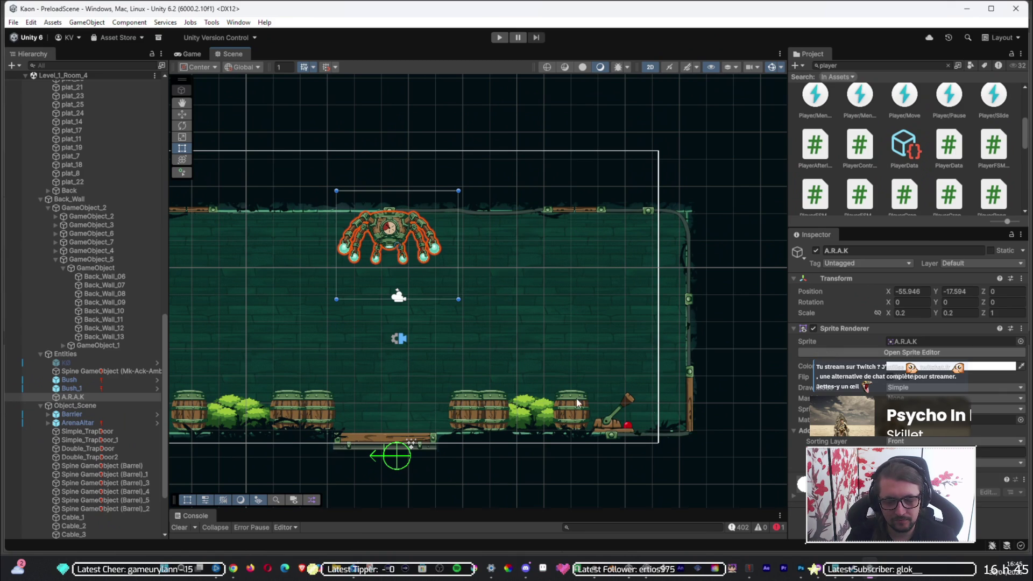
pyautogui.click(689, 410)
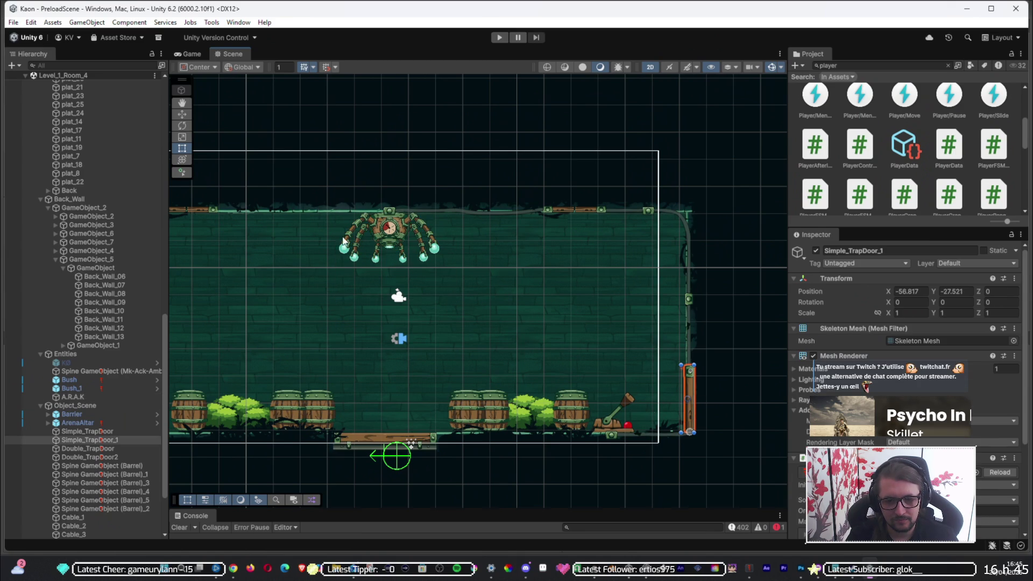
pyautogui.click(185, 125)
pyautogui.moveTo(700, 364); pyautogui.dragTo(788, 483)
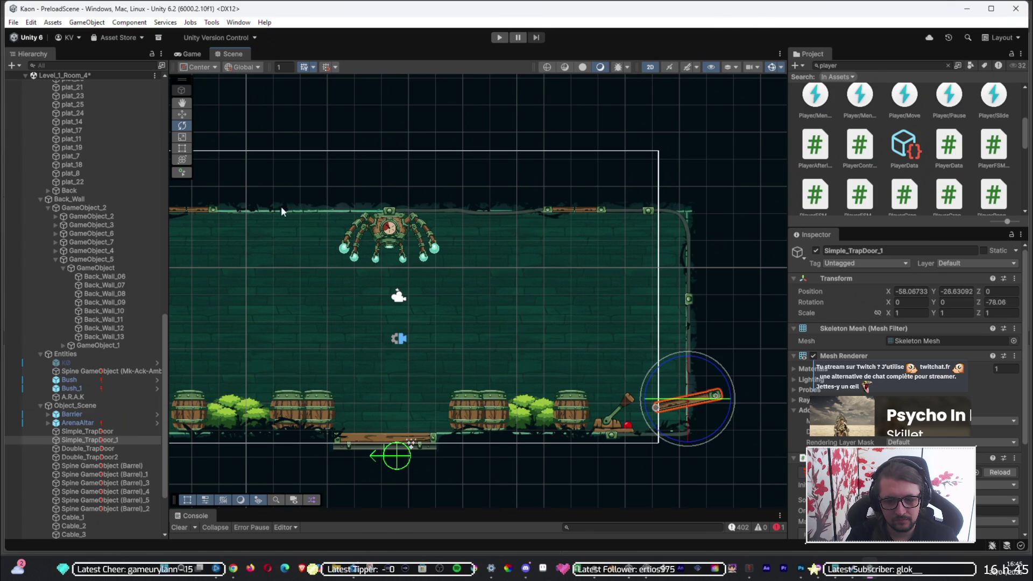
pyautogui.moveTo(677, 377); pyautogui.dragTo(681, 382)
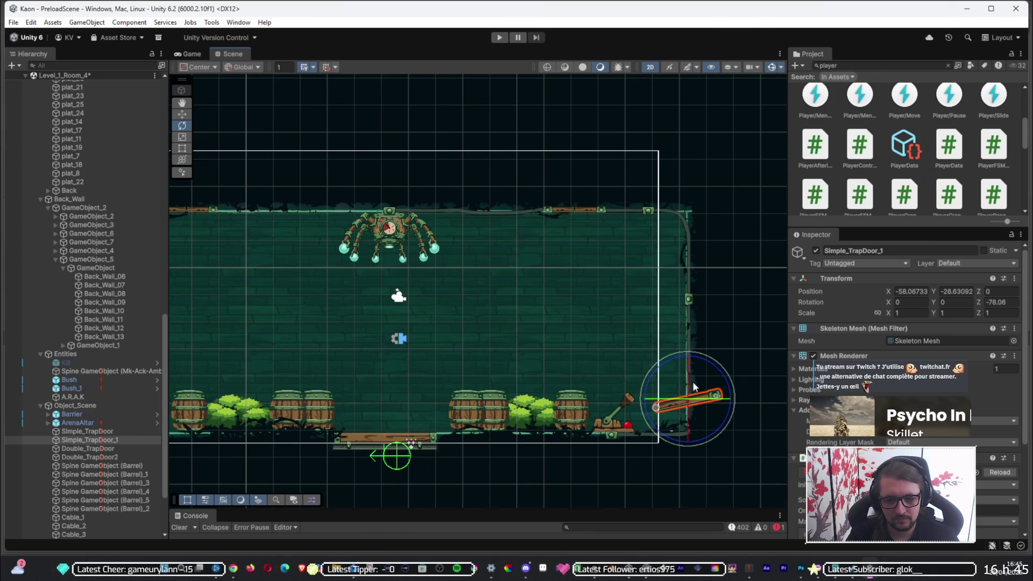
pyautogui.scroll(4, 693, 382)
pyautogui.click(765, 414)
pyautogui.scroll(5, 764, 415)
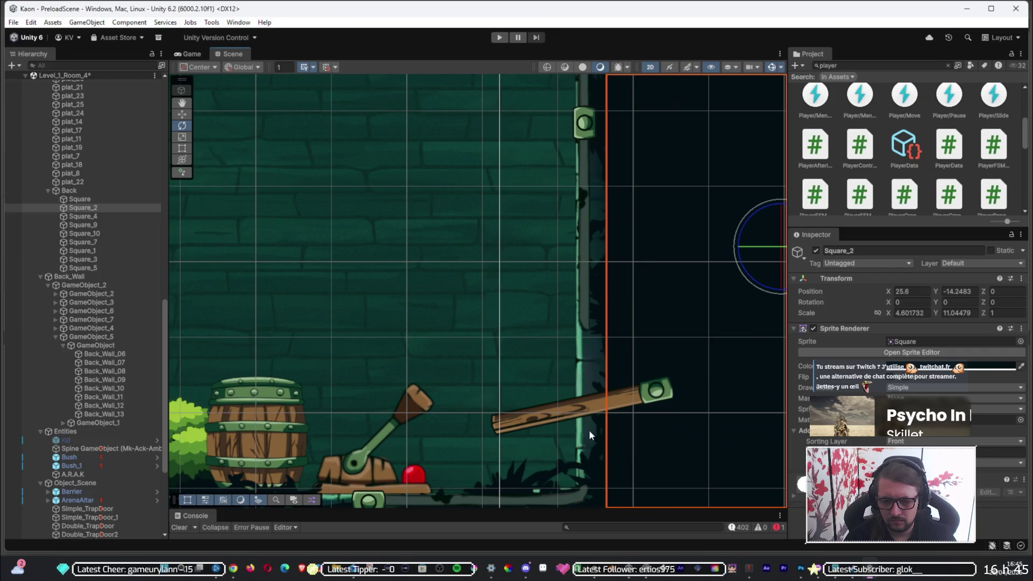
pyautogui.scroll(-4, 534, 379)
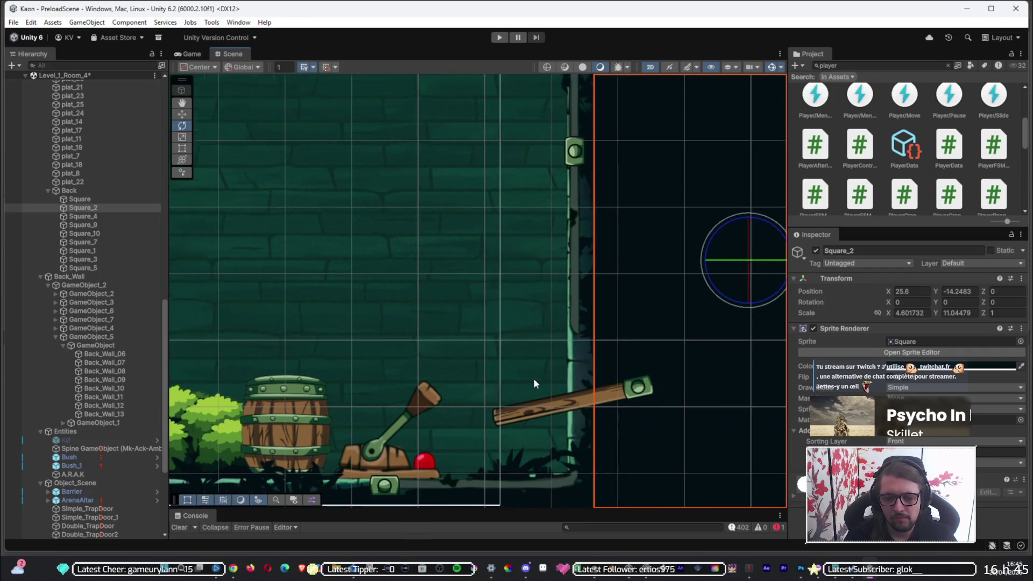
pyautogui.click(547, 357)
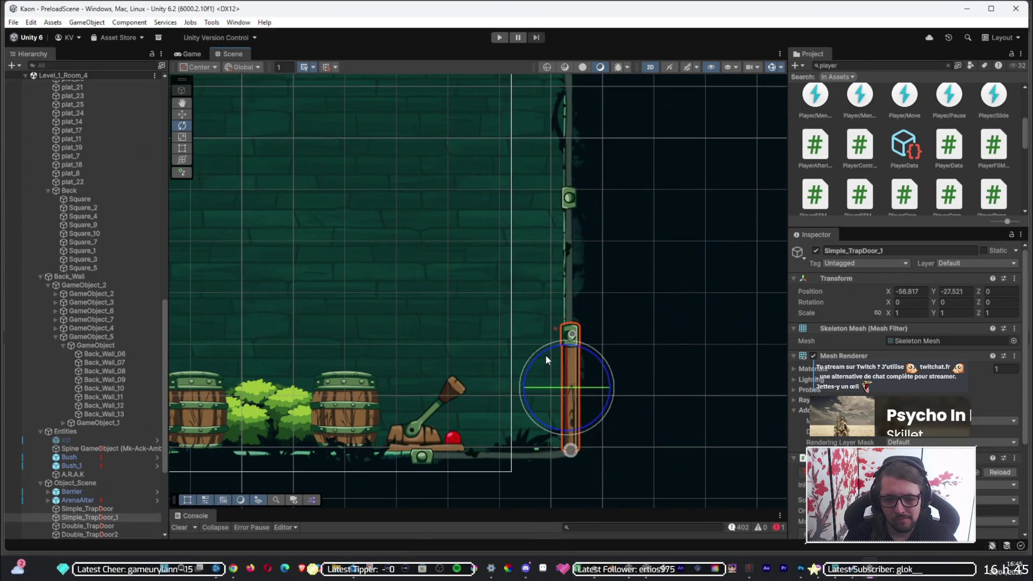
pyautogui.scroll(4, 541, 347)
pyautogui.scroll(-4, 533, 339)
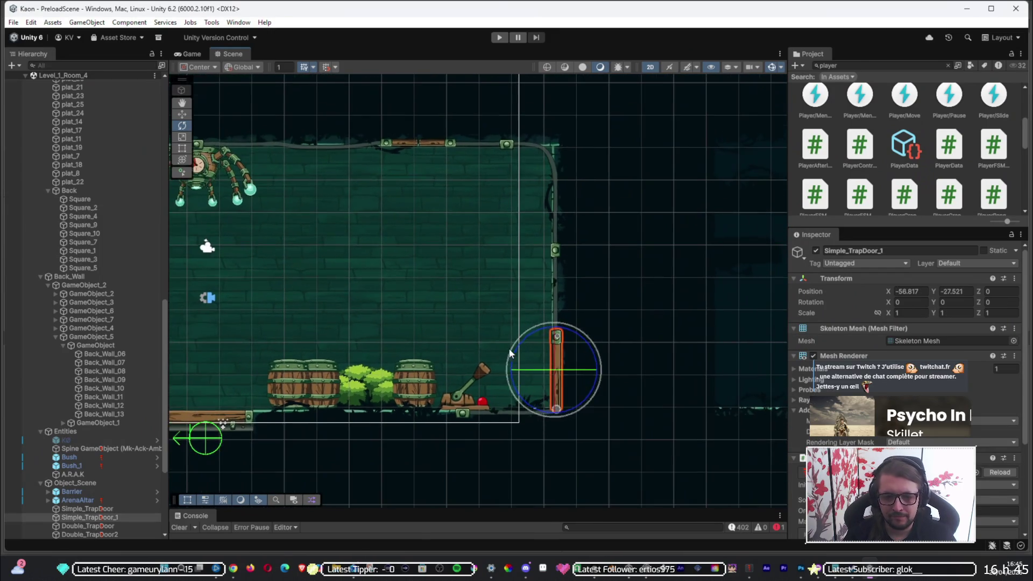
pyautogui.scroll(-4, 507, 346)
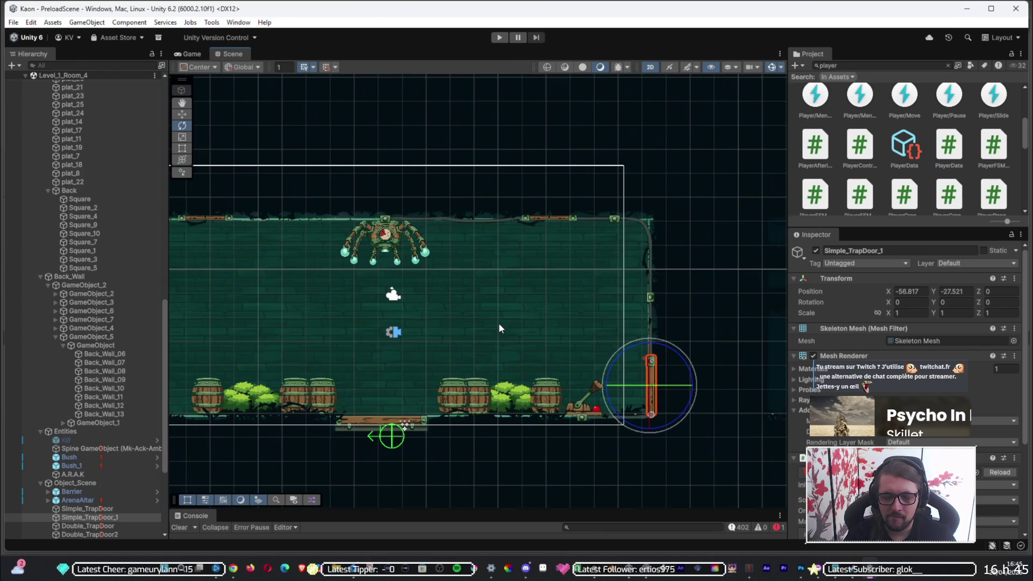
pyautogui.moveTo(476, 312); pyautogui.dragTo(521, 302)
pyautogui.scroll(1, 503, 307)
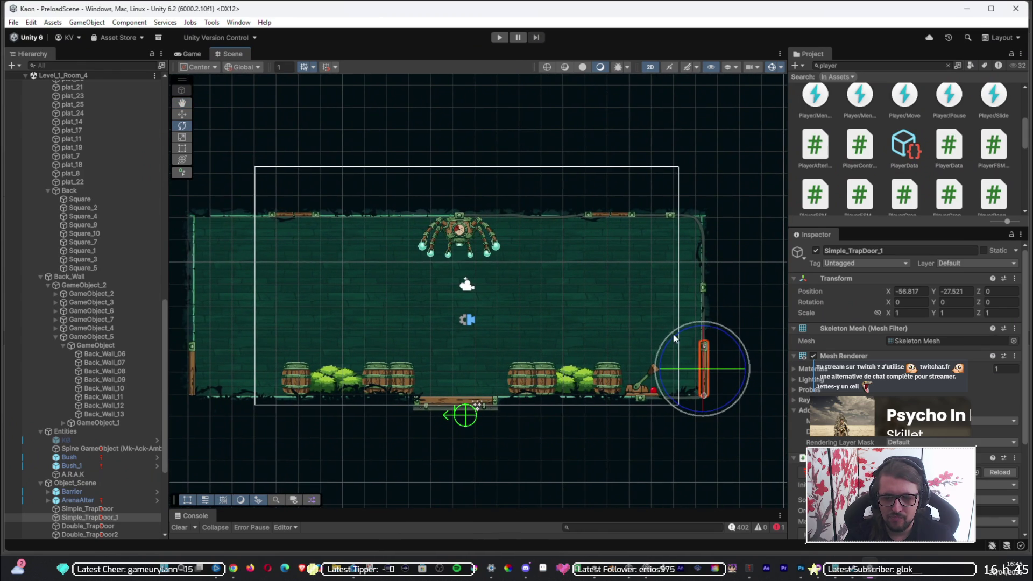
pyautogui.click(649, 383)
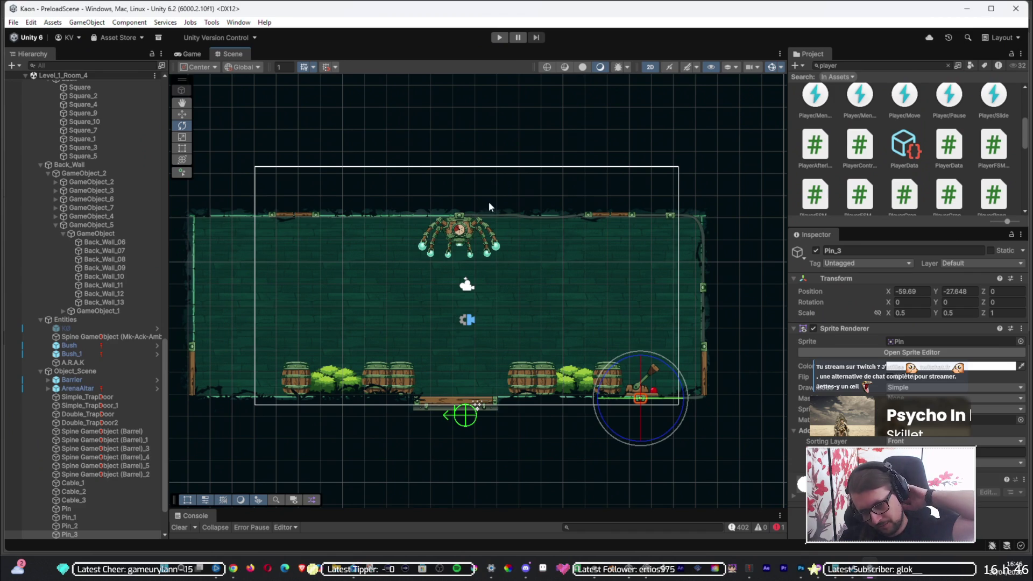
pyautogui.click(467, 212)
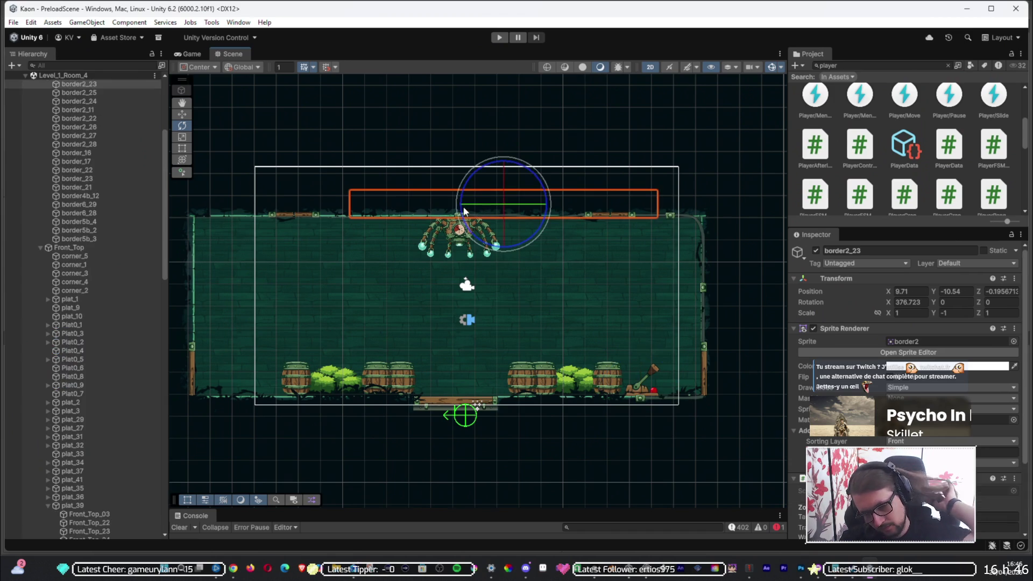
pyautogui.click(457, 148)
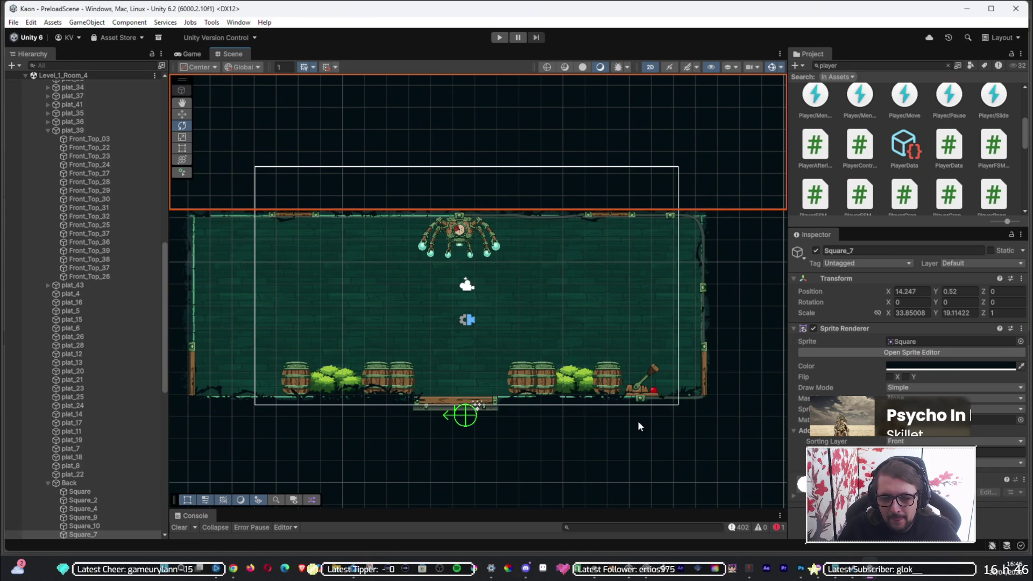
pyautogui.moveTo(719, 416)
pyautogui.mouseDown()
pyautogui.moveTo(616, 386)
pyautogui.moveTo(528, 415)
pyautogui.moveTo(646, 425)
pyautogui.moveTo(574, 440)
pyautogui.mouseUp()
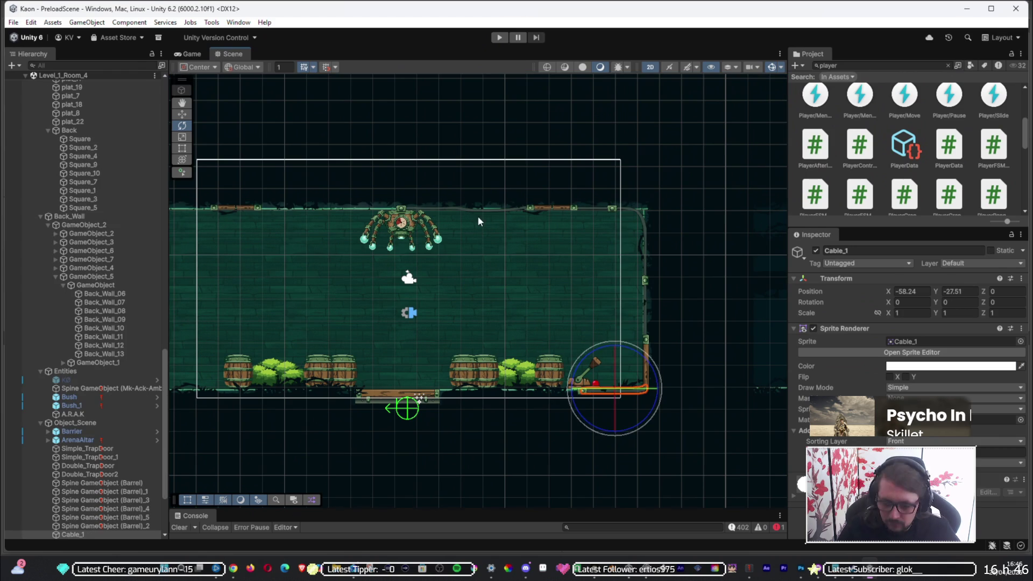
# - Duplicate the top cable and move the Cable_3 copy down to the floor by the barrels
pyautogui.hotkey('ctrl', 'd')
pyautogui.moveTo(479, 211); pyautogui.dragTo(498, 218)
pyautogui.moveTo(514, 300); pyautogui.dragTo(508, 296)
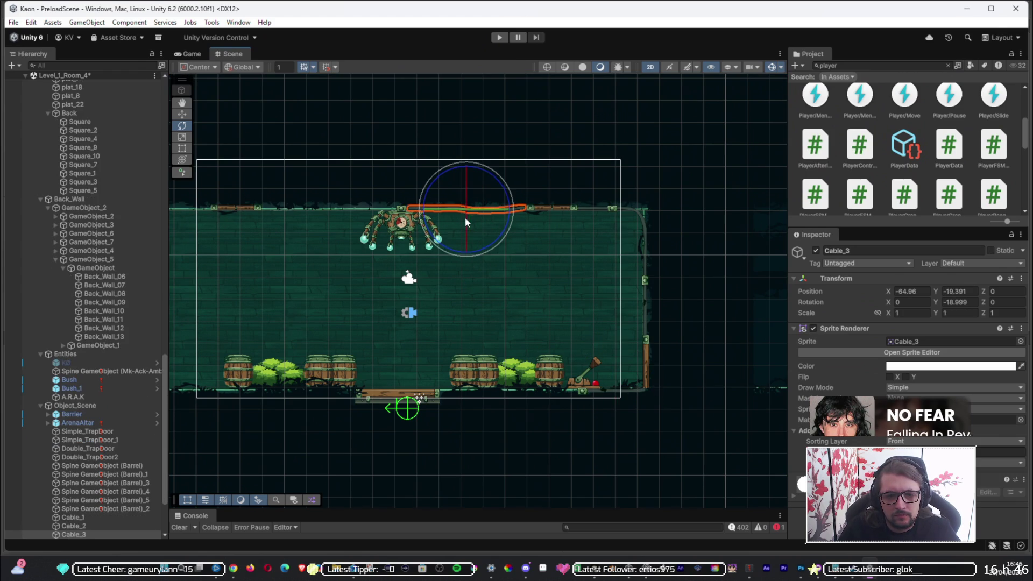
pyautogui.moveTo(470, 207); pyautogui.dragTo(579, 214)
pyautogui.hotkey('ctrl', 'z')
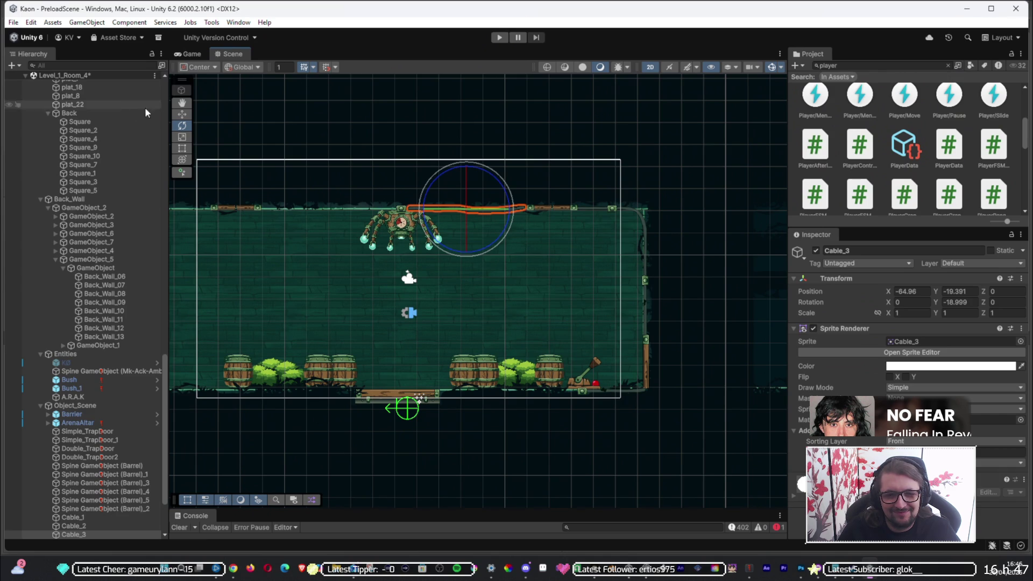
pyautogui.click(183, 115)
pyautogui.moveTo(466, 167)
pyautogui.mouseDown()
pyautogui.moveTo(464, 344)
pyautogui.moveTo(566, 398)
pyautogui.moveTo(543, 401)
pyautogui.moveTo(552, 406)
pyautogui.mouseUp()
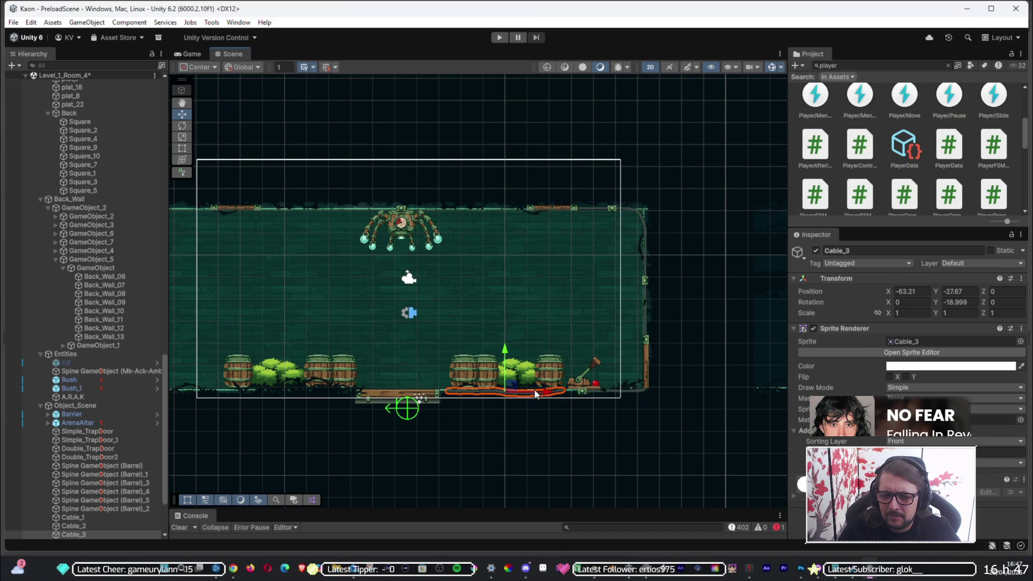
# - Slide the sliding door platform left and back, then inspect the Front_Top_04 floor tile
pyautogui.click(437, 397)
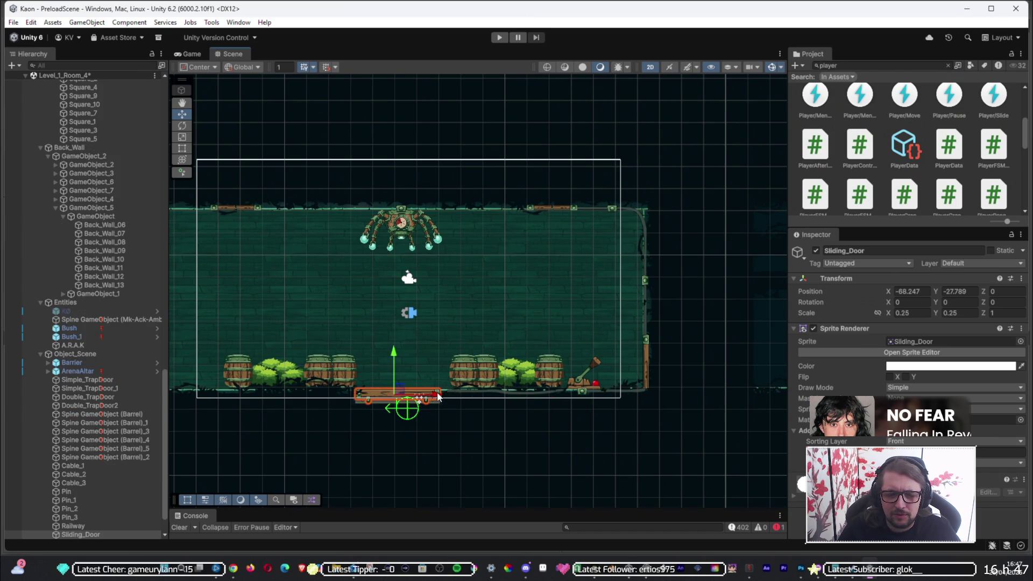
pyautogui.moveTo(439, 398); pyautogui.dragTo(353, 396)
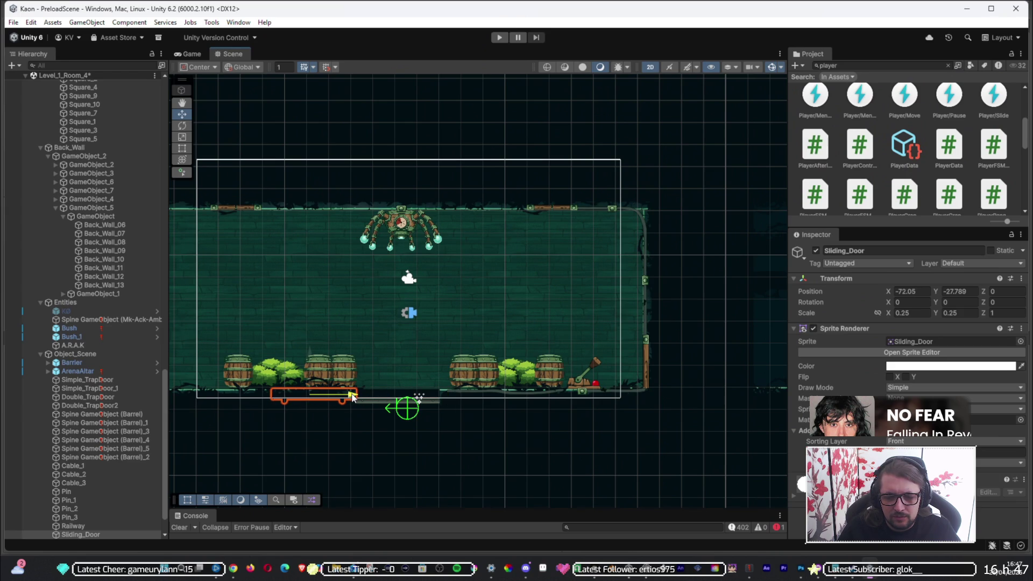
pyautogui.moveTo(352, 397); pyautogui.dragTo(437, 395)
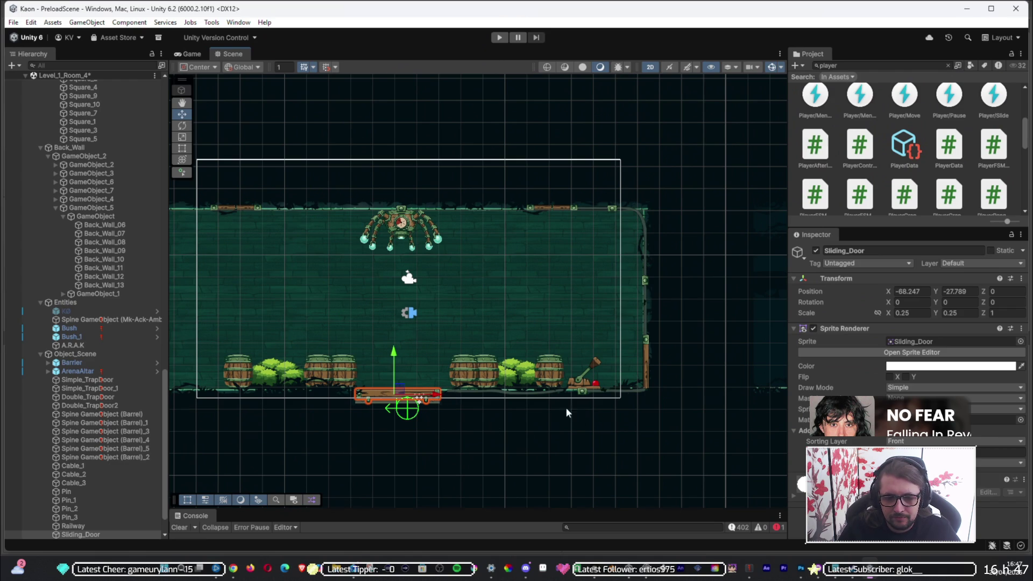
pyautogui.click(548, 395)
pyautogui.click(467, 449)
pyautogui.click(476, 464)
pyautogui.click(529, 282)
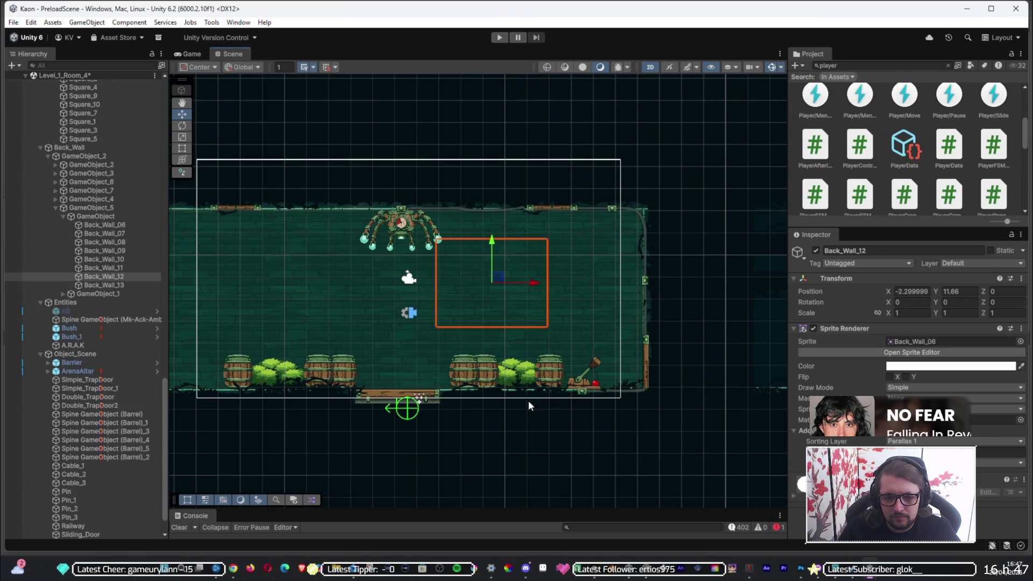
pyautogui.click(523, 396)
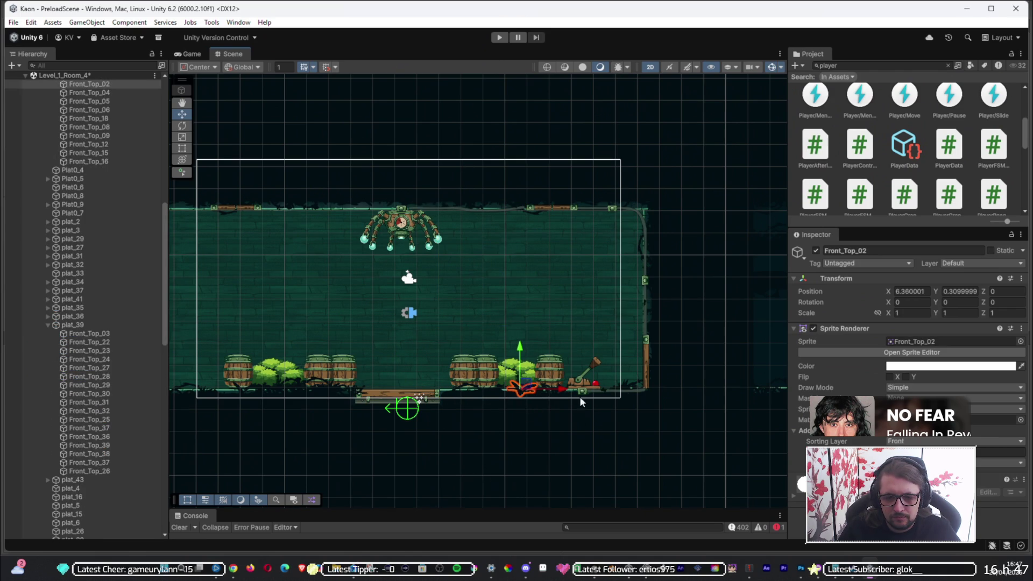
pyautogui.click(403, 221)
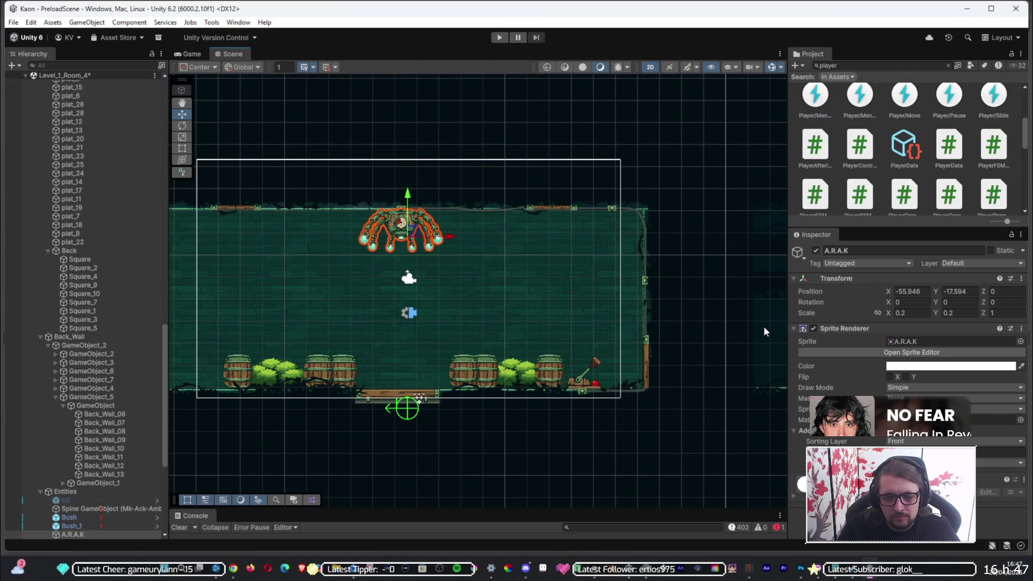
pyautogui.click(541, 207)
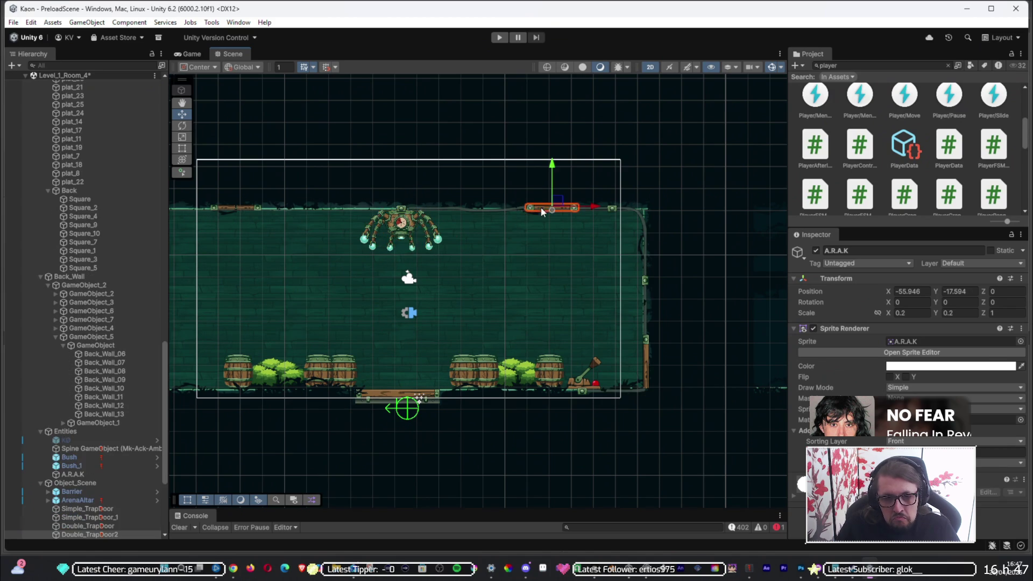
pyautogui.click(645, 355)
pyautogui.moveTo(619, 402)
pyautogui.mouseDown()
pyautogui.moveTo(664, 449)
pyautogui.moveTo(686, 441)
pyautogui.moveTo(634, 436)
pyautogui.mouseUp()
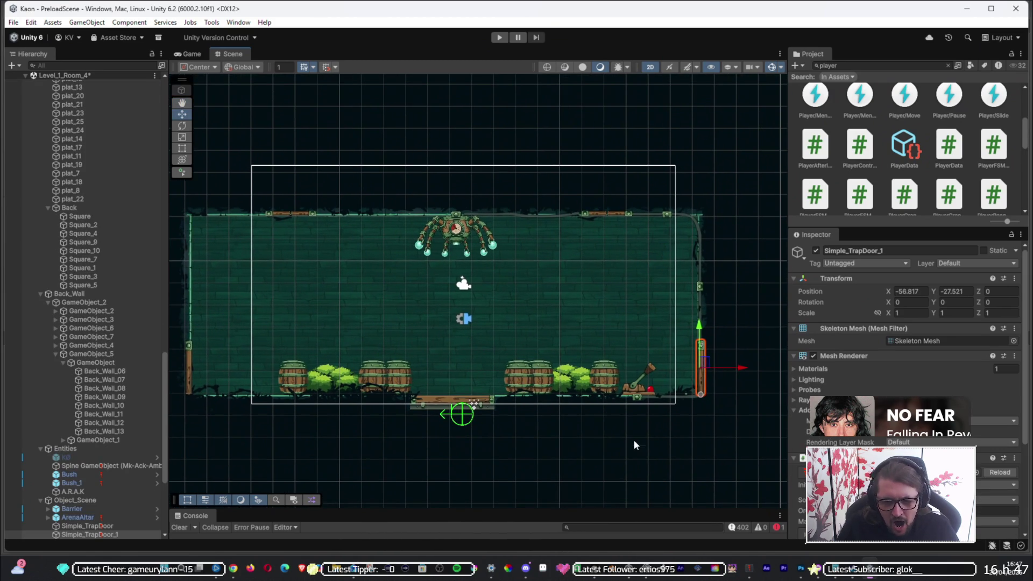
pyautogui.click(296, 377)
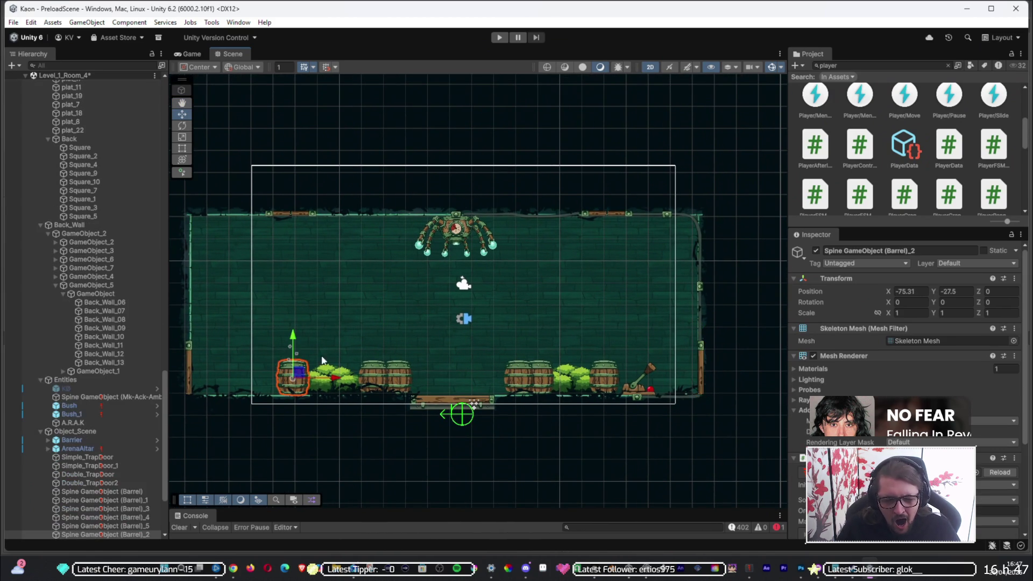
pyautogui.hotkey('ctrl', 'f')
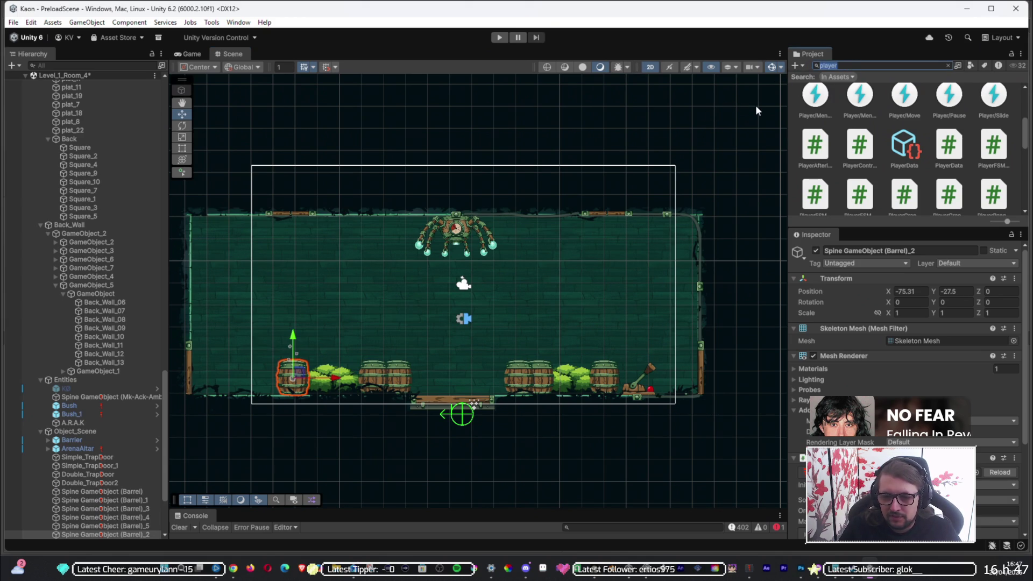
pyautogui.click(305, 213)
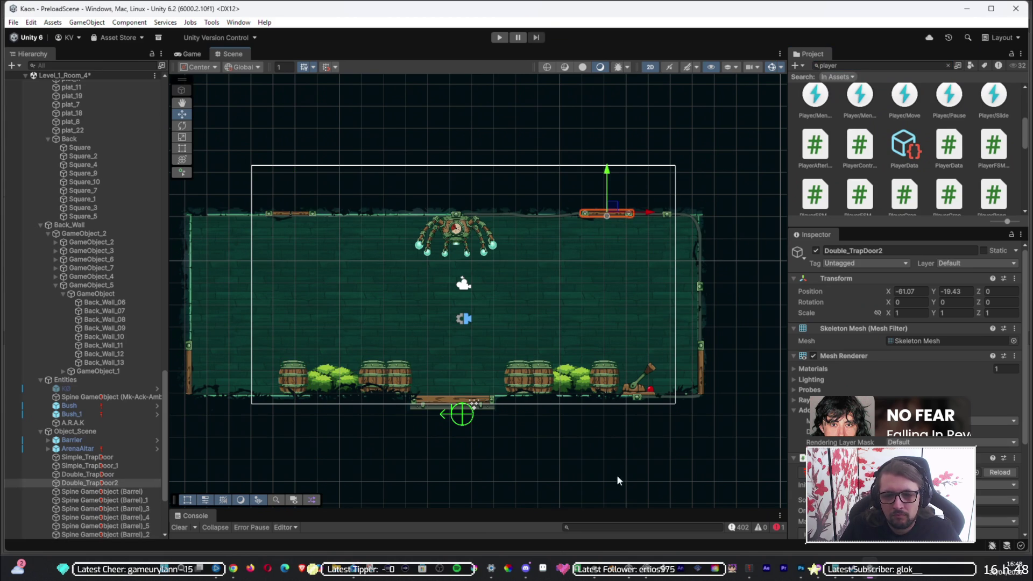
pyautogui.click(579, 478)
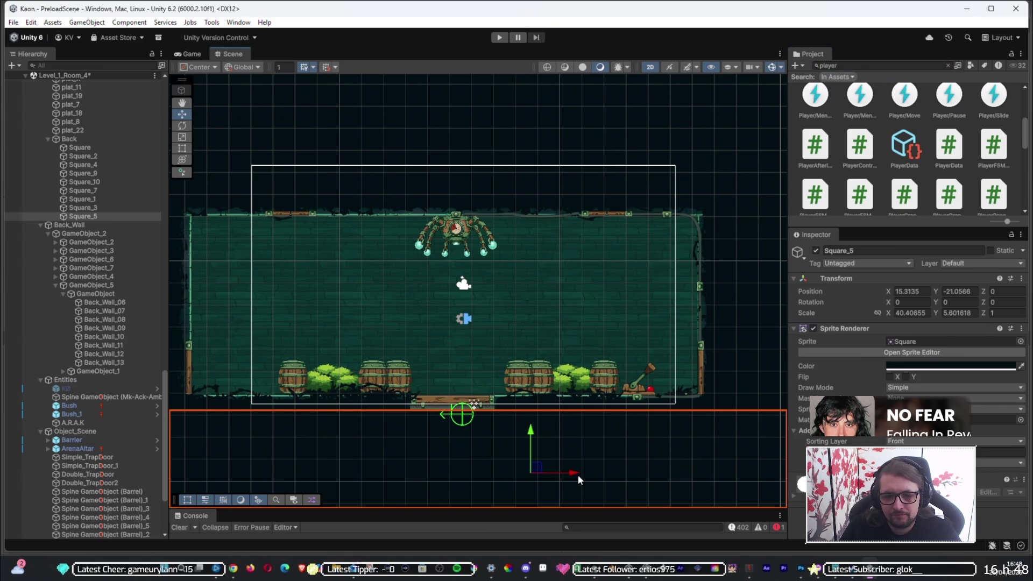
pyautogui.click(595, 212)
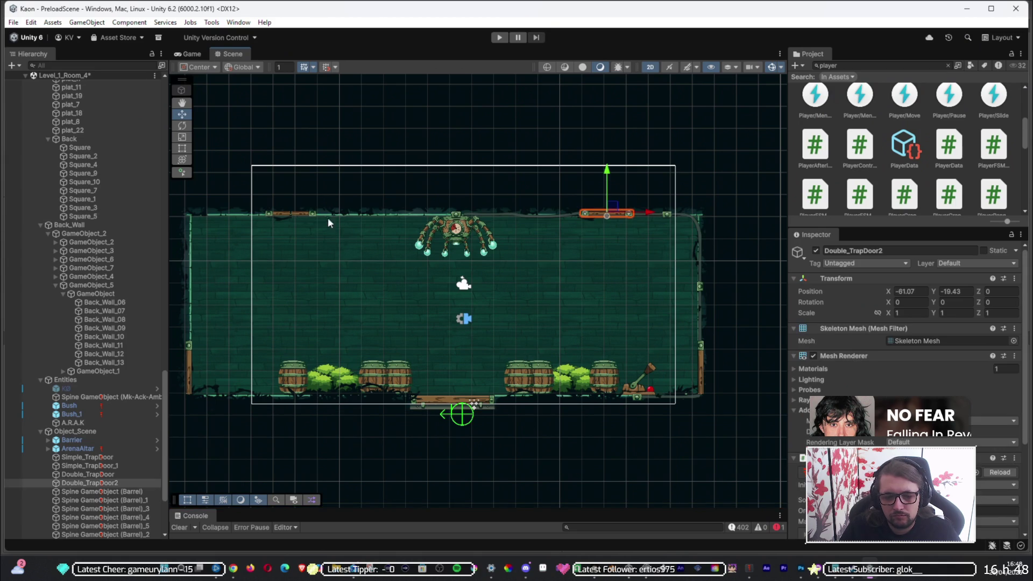
pyautogui.click(378, 121)
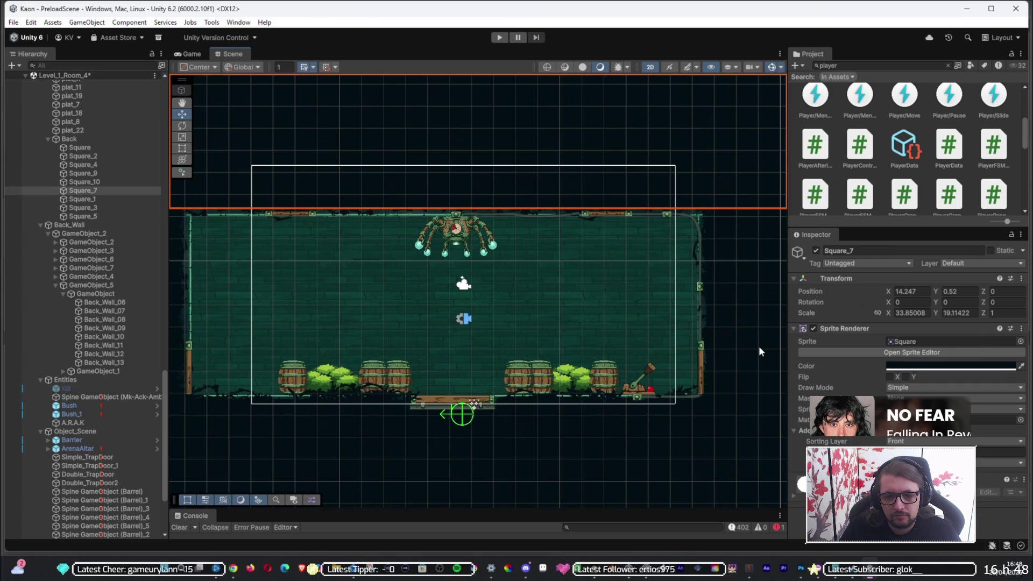
pyautogui.click(702, 369)
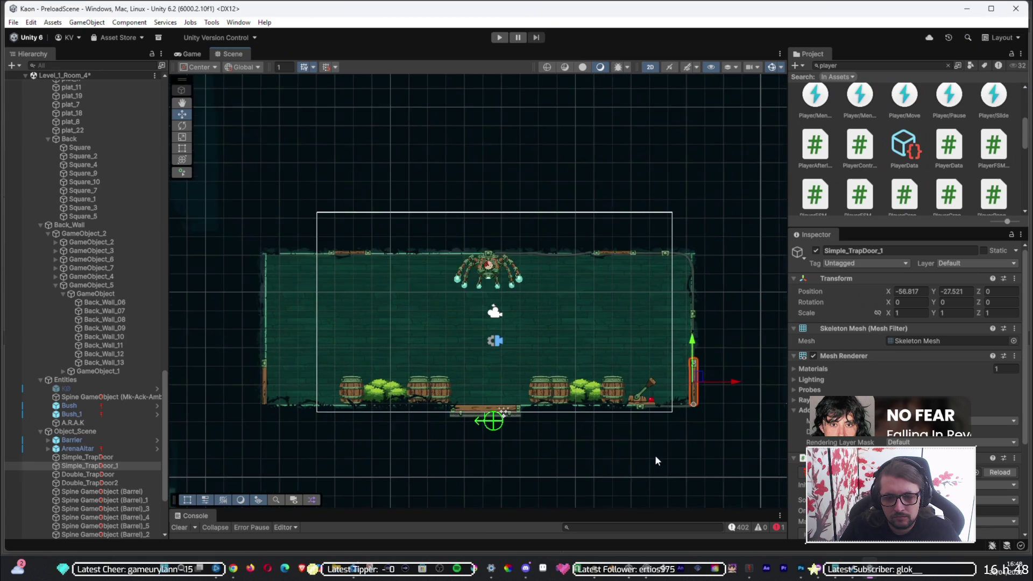
pyautogui.moveTo(654, 455); pyautogui.dragTo(551, 208)
pyautogui.scroll(-2, 550, 208)
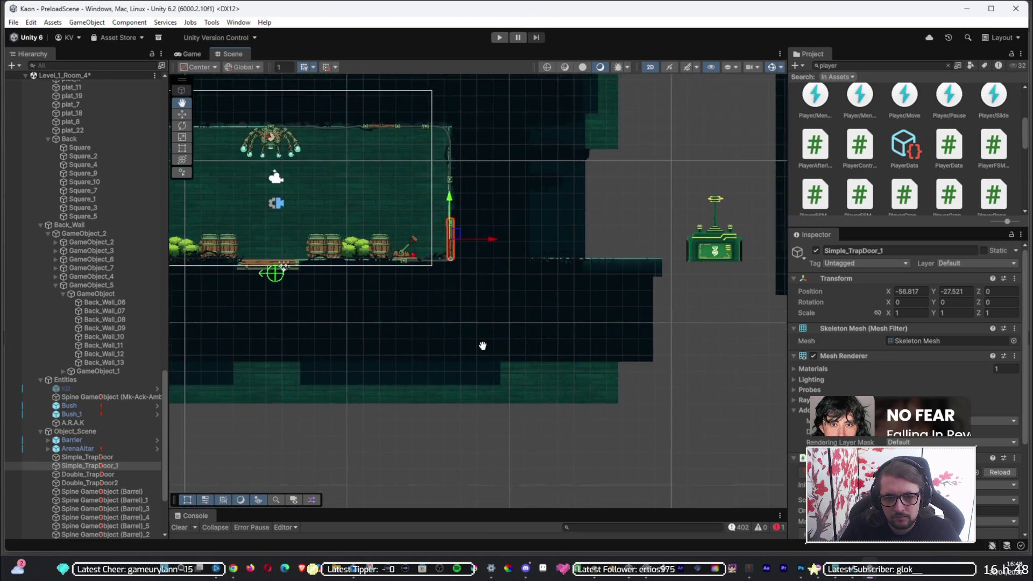
pyautogui.moveTo(480, 337); pyautogui.dragTo(554, 445)
pyautogui.scroll(-1, 450, 254)
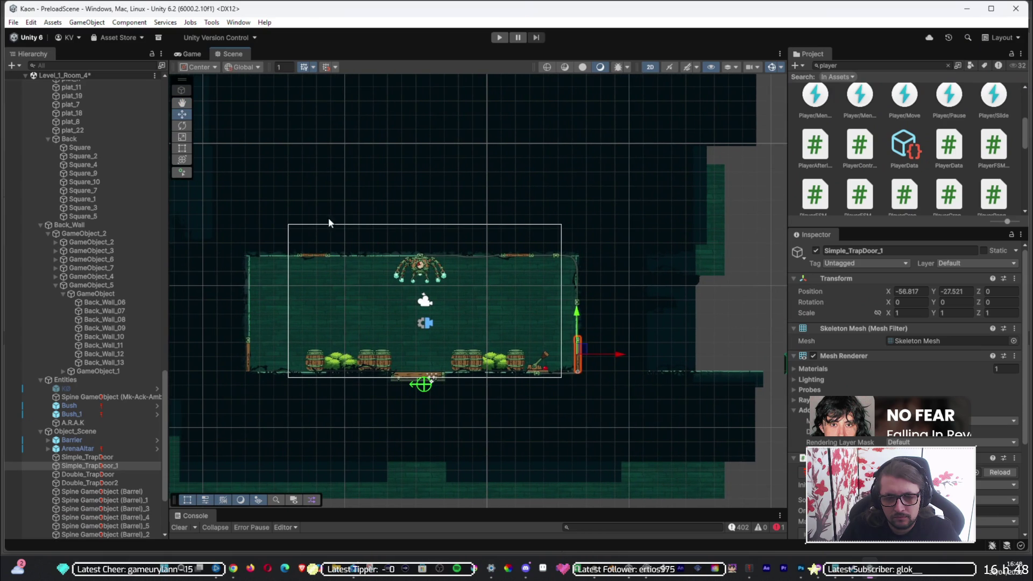
pyautogui.moveTo(487, 374); pyautogui.dragTo(425, 311)
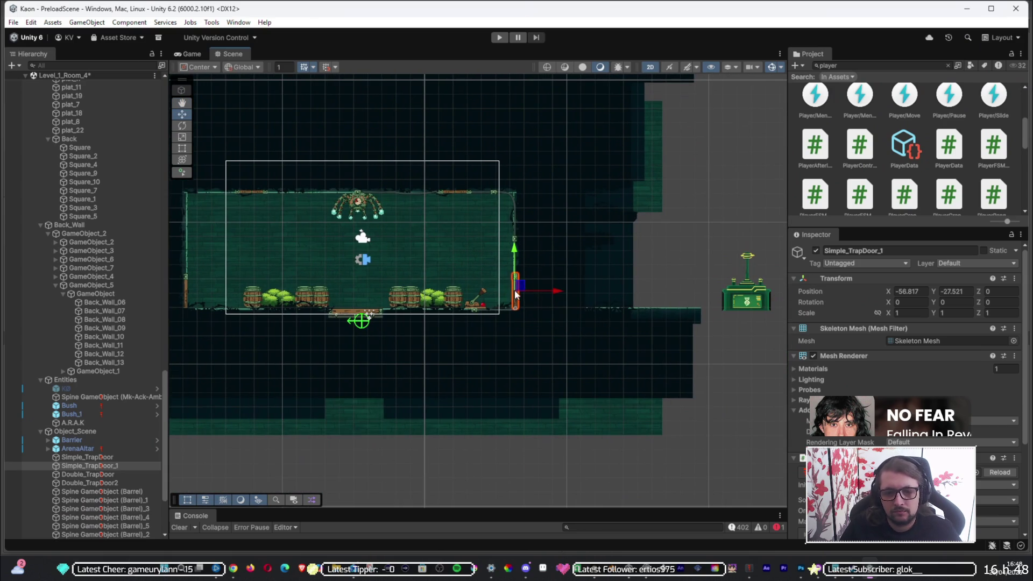
pyautogui.scroll(2, 492, 318)
pyautogui.moveTo(493, 318)
pyautogui.mouseDown()
pyautogui.moveTo(498, 371)
pyautogui.moveTo(512, 322)
pyautogui.mouseUp()
pyautogui.scroll(2, 510, 323)
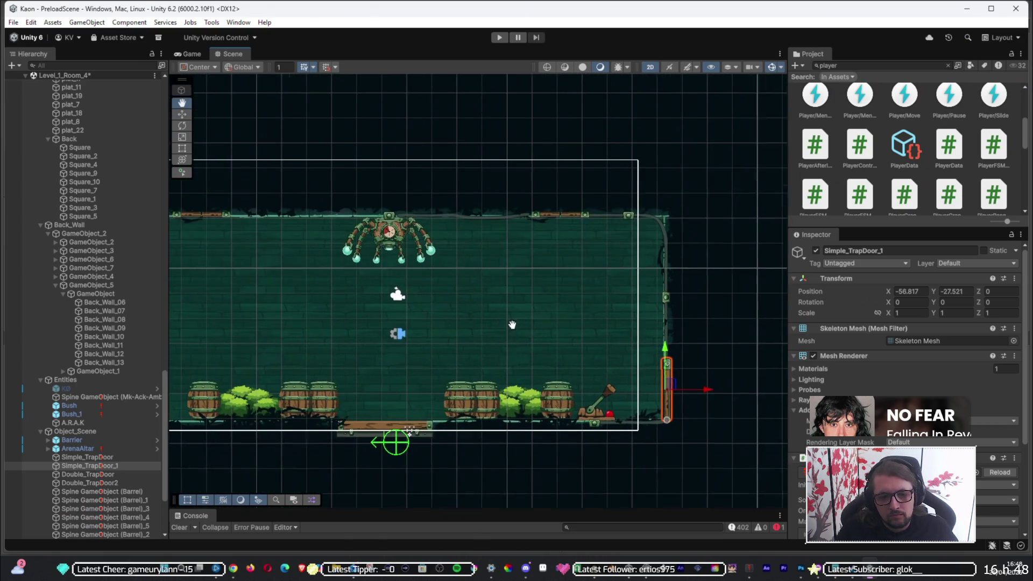
pyautogui.scroll(-1, 528, 344)
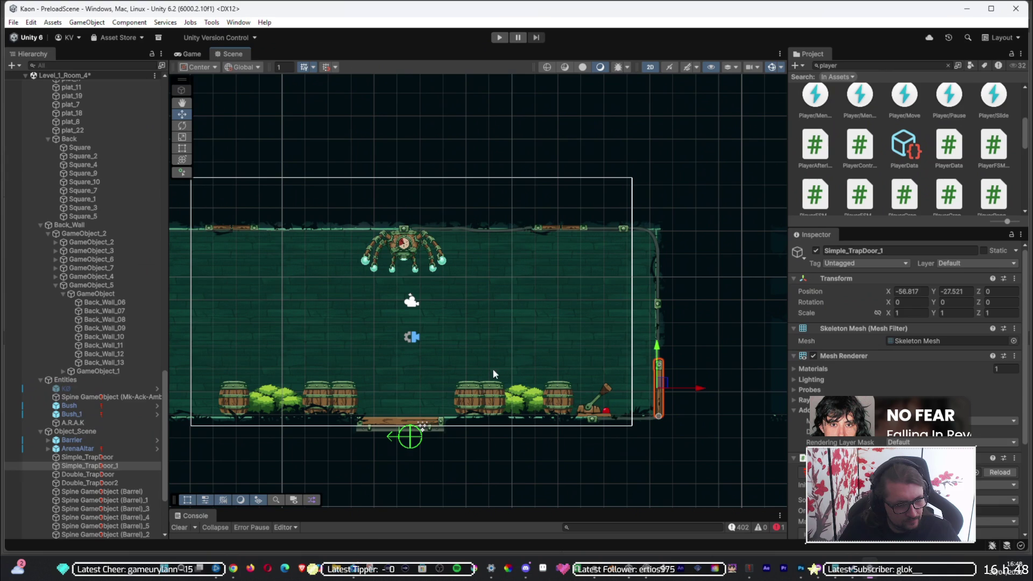
pyautogui.click(471, 415)
pyautogui.click(474, 399)
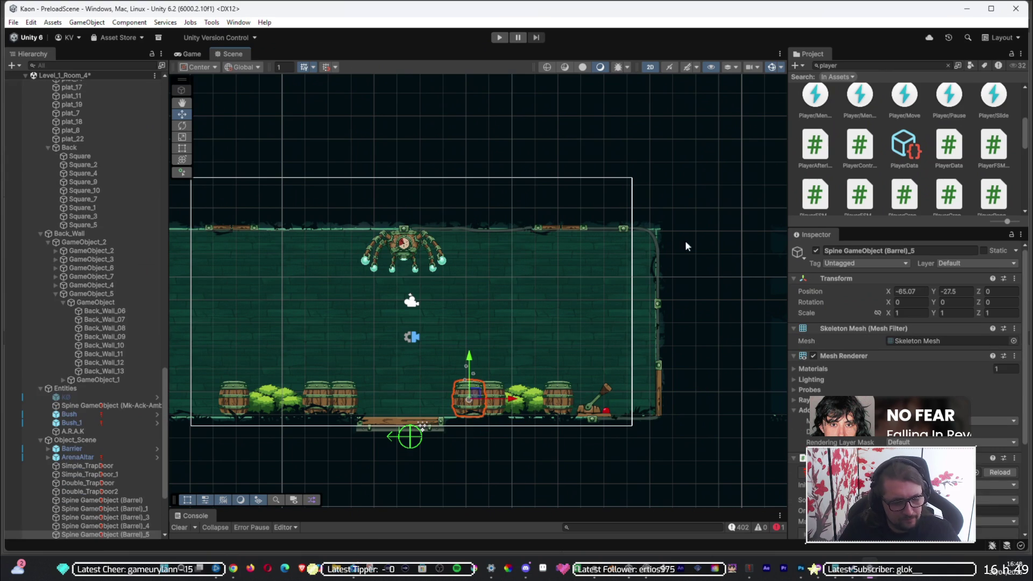
pyautogui.click(566, 232)
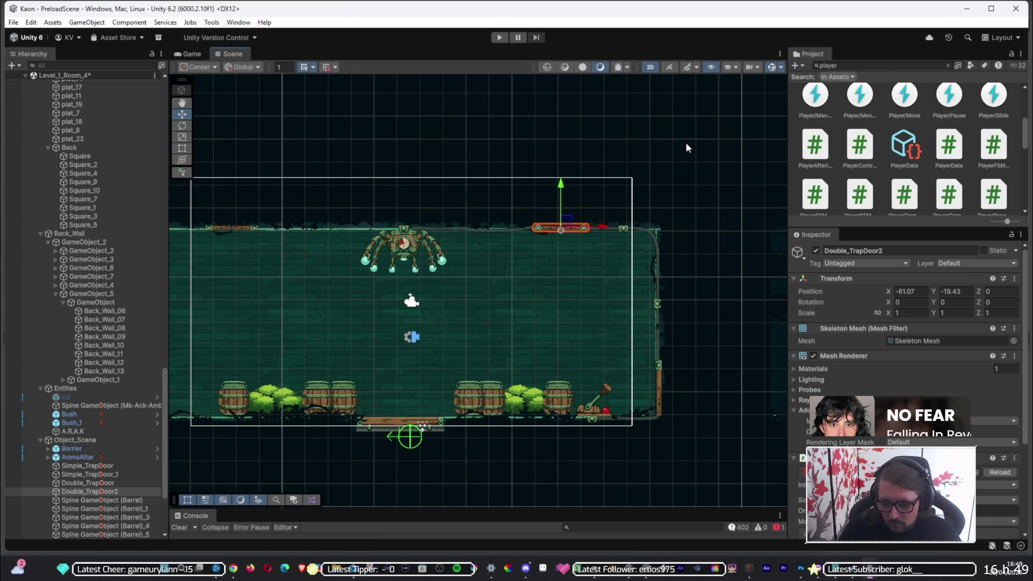
pyautogui.click(662, 386)
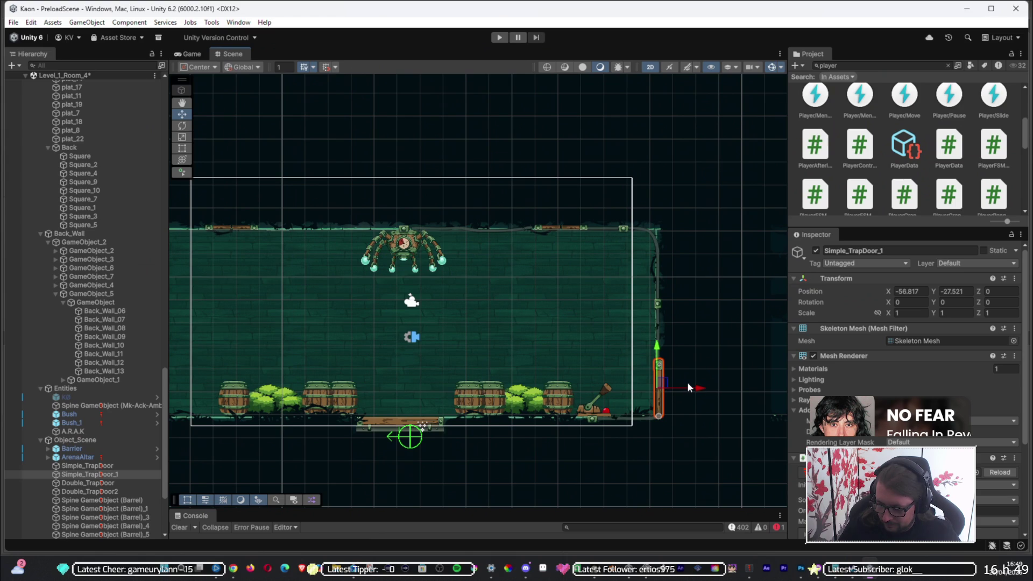
pyautogui.click(408, 244)
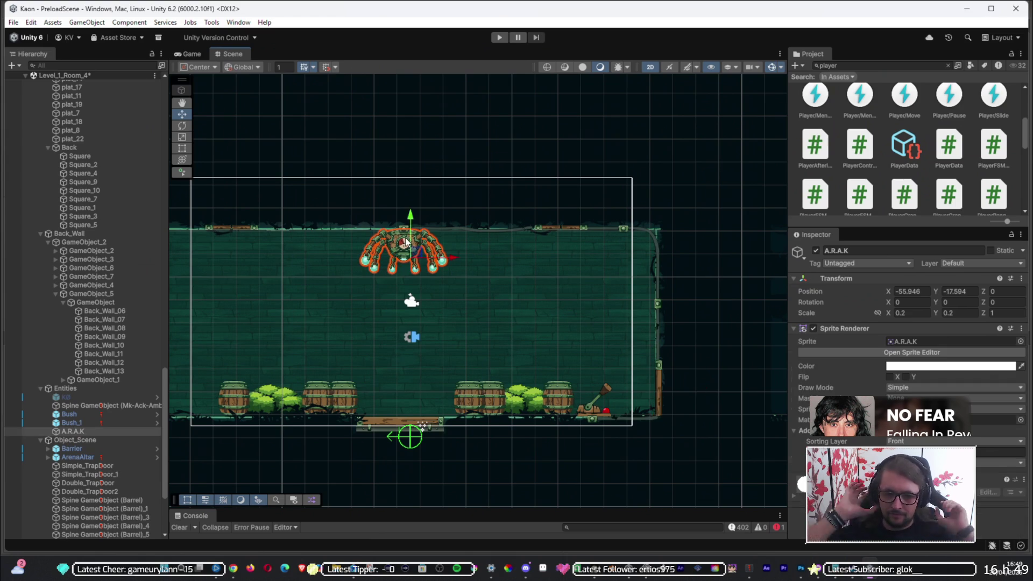
pyautogui.moveTo(340, 293)
pyautogui.mouseDown()
pyautogui.moveTo(376, 268)
pyautogui.moveTo(402, 268)
pyautogui.mouseUp()
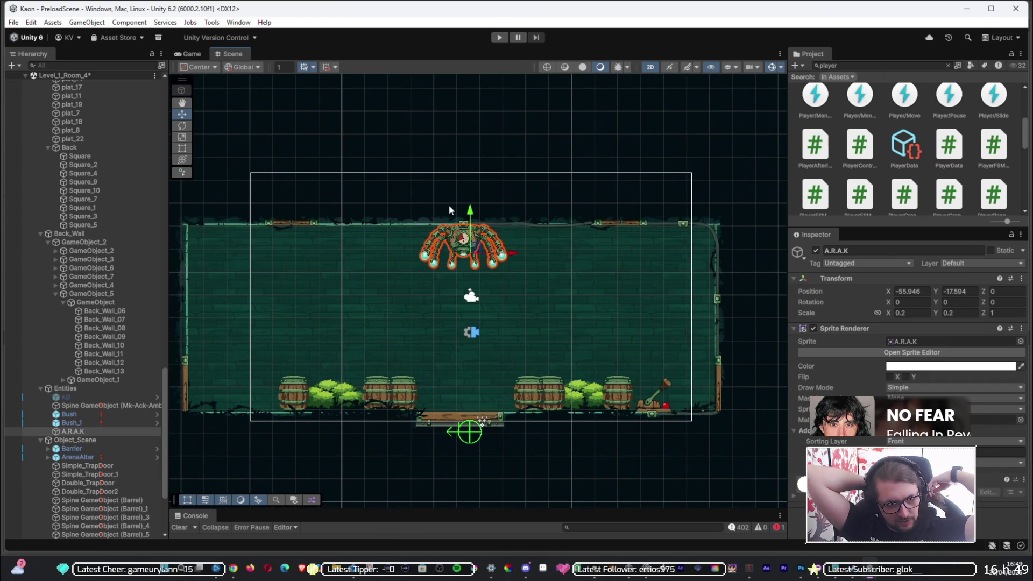
pyautogui.click(359, 267)
pyautogui.click(486, 262)
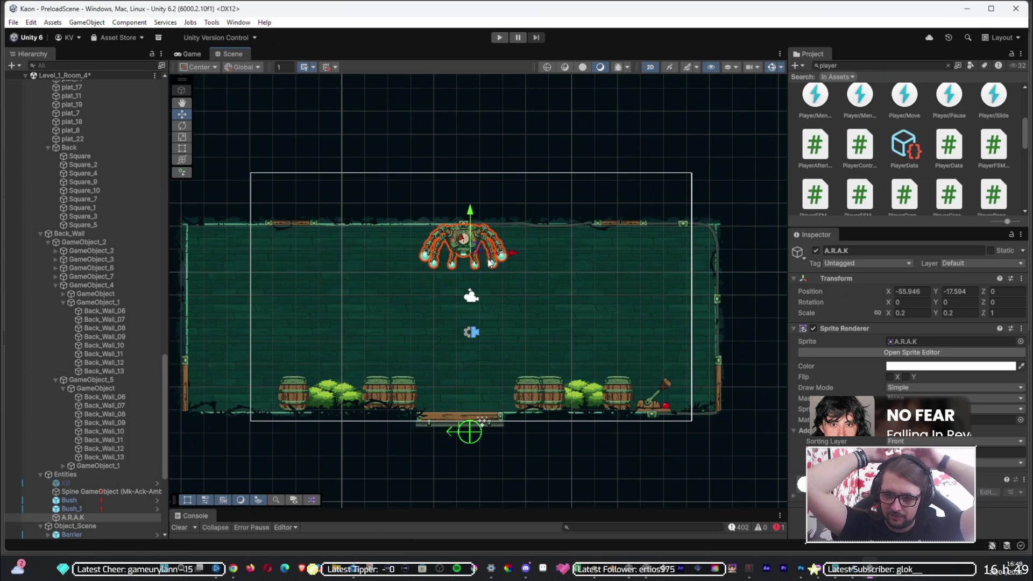
pyautogui.click(559, 296)
pyautogui.click(464, 255)
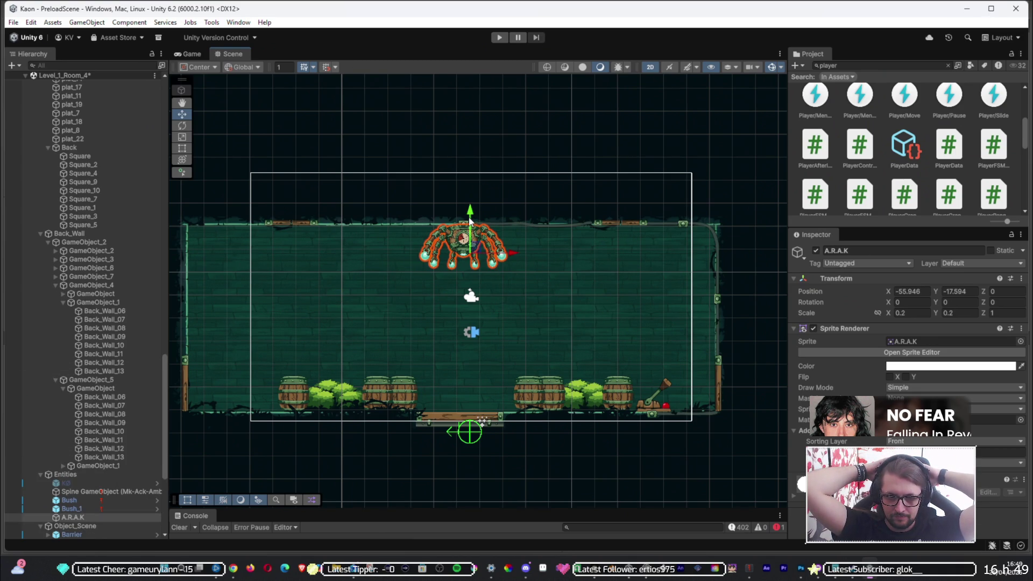
pyautogui.click(441, 79)
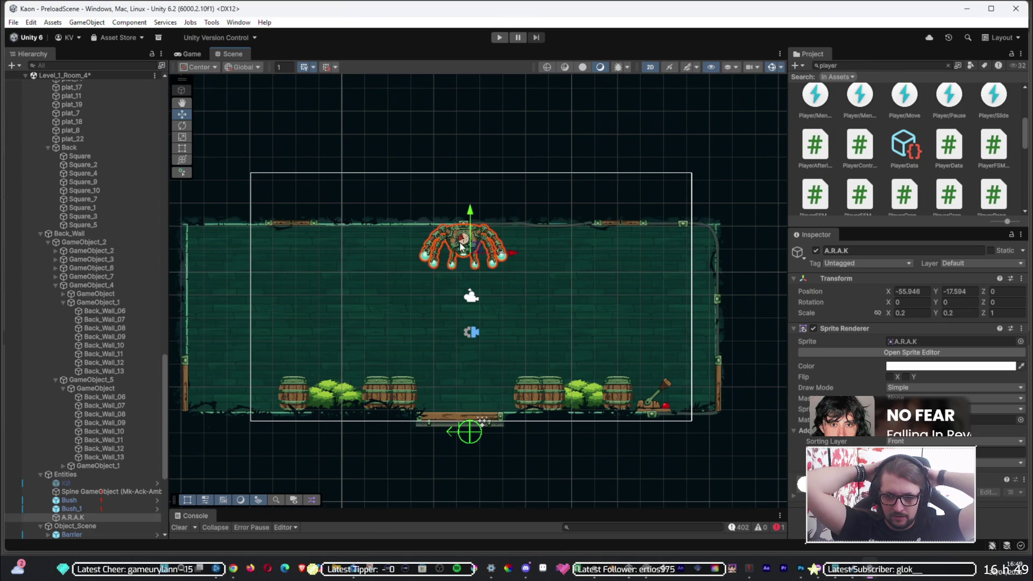
pyautogui.click(635, 447)
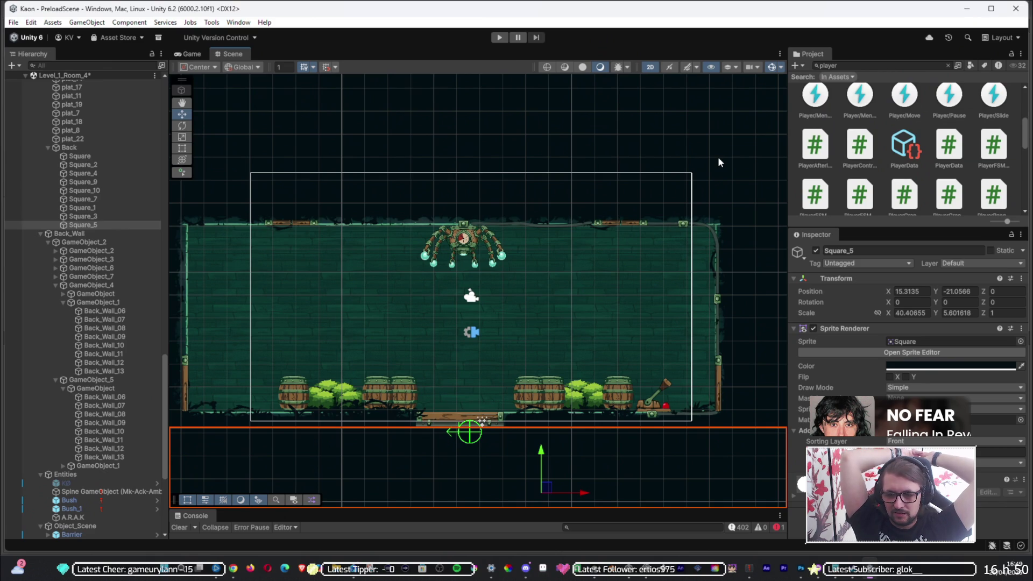
pyautogui.click(300, 229)
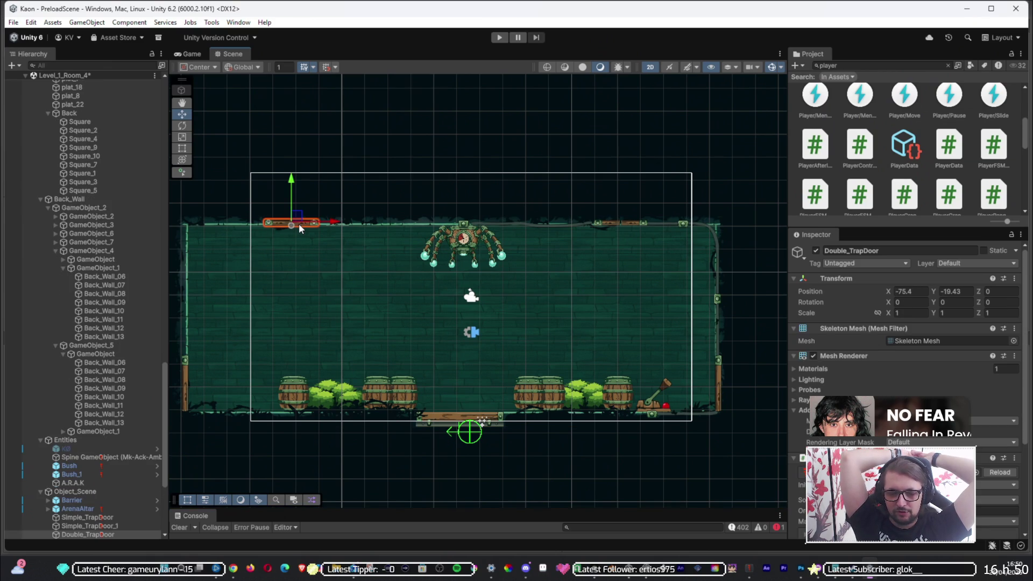
pyautogui.click(364, 142)
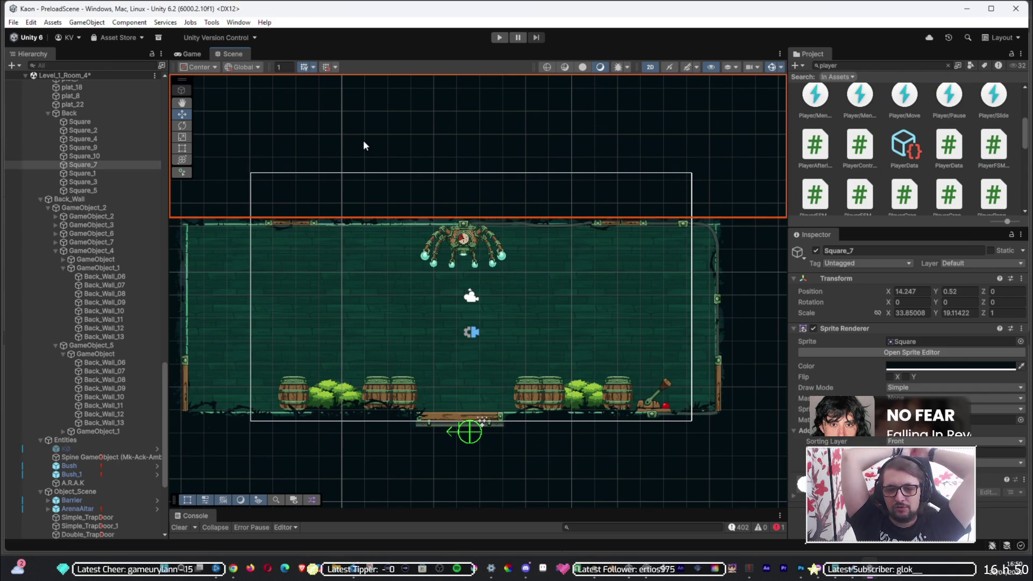
pyautogui.click(299, 223)
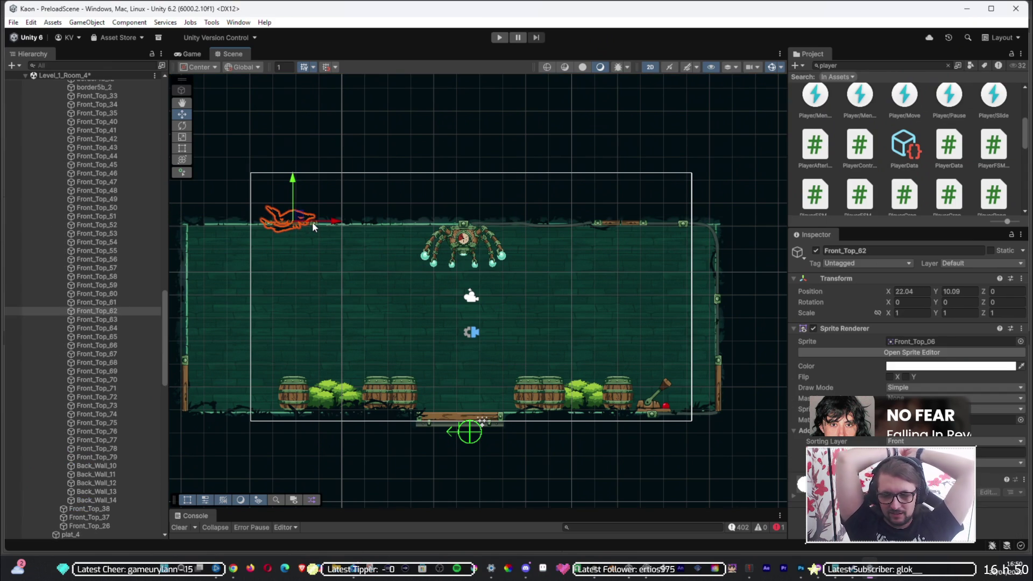
pyautogui.click(615, 225)
pyautogui.click(425, 139)
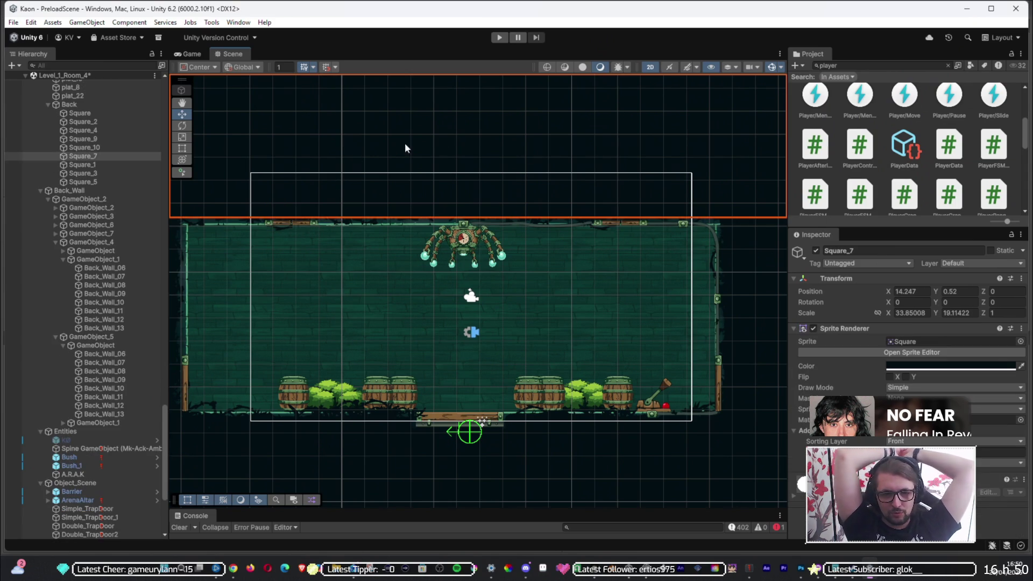
pyautogui.click(307, 224)
pyautogui.click(421, 153)
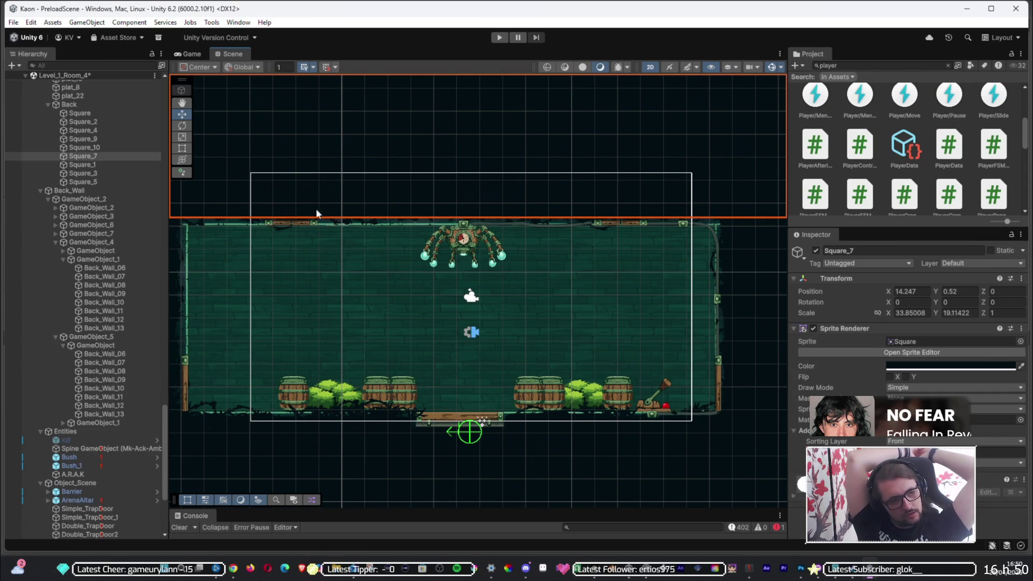
pyautogui.click(308, 223)
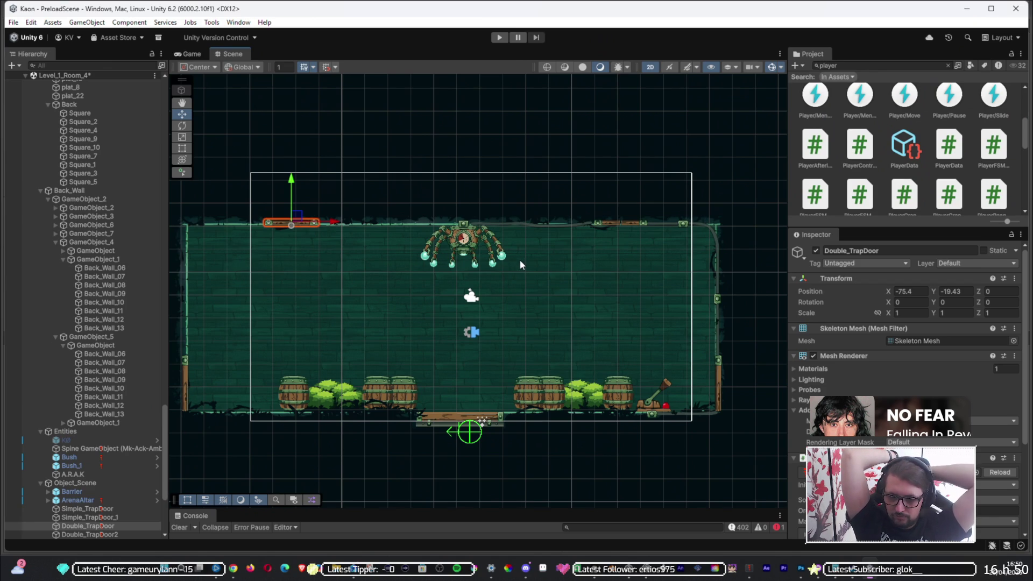
pyautogui.moveTo(294, 173)
pyautogui.mouseDown()
pyautogui.moveTo(294, 231)
pyautogui.moveTo(296, 177)
pyautogui.moveTo(300, 220)
pyautogui.mouseUp()
pyautogui.hotkey('ctrl', 'z')
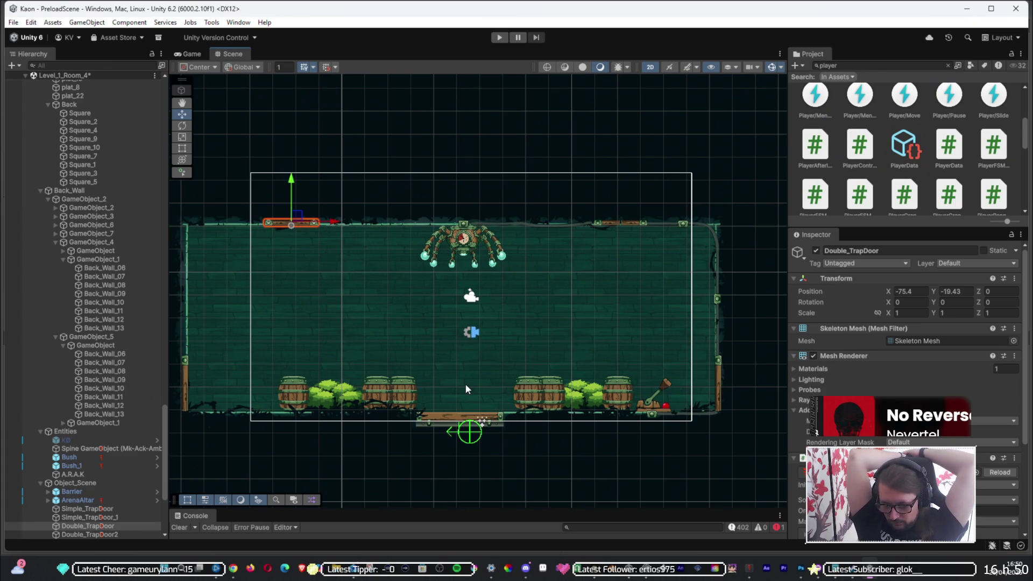
pyautogui.click(611, 225)
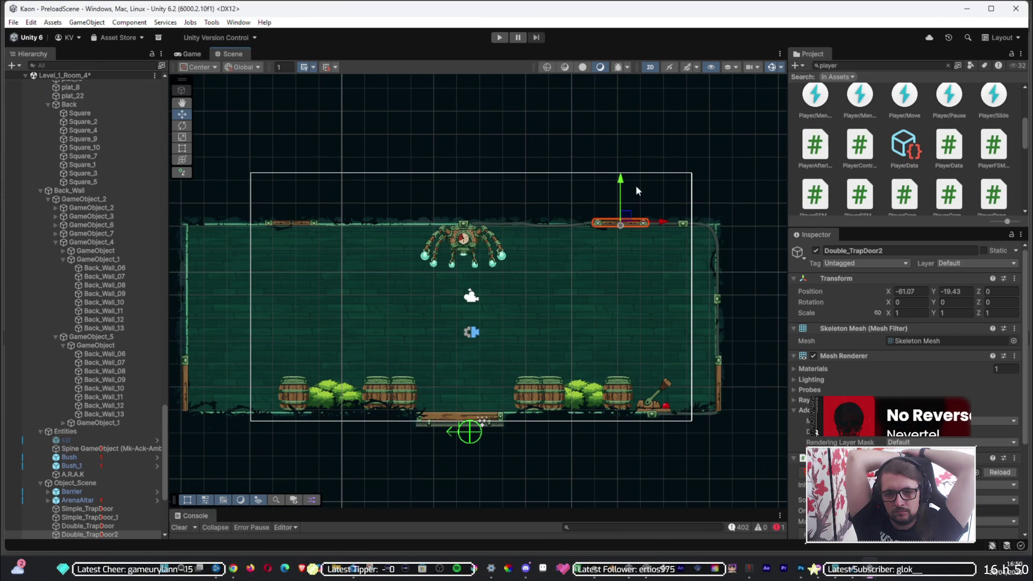
pyautogui.click(660, 145)
pyautogui.click(627, 225)
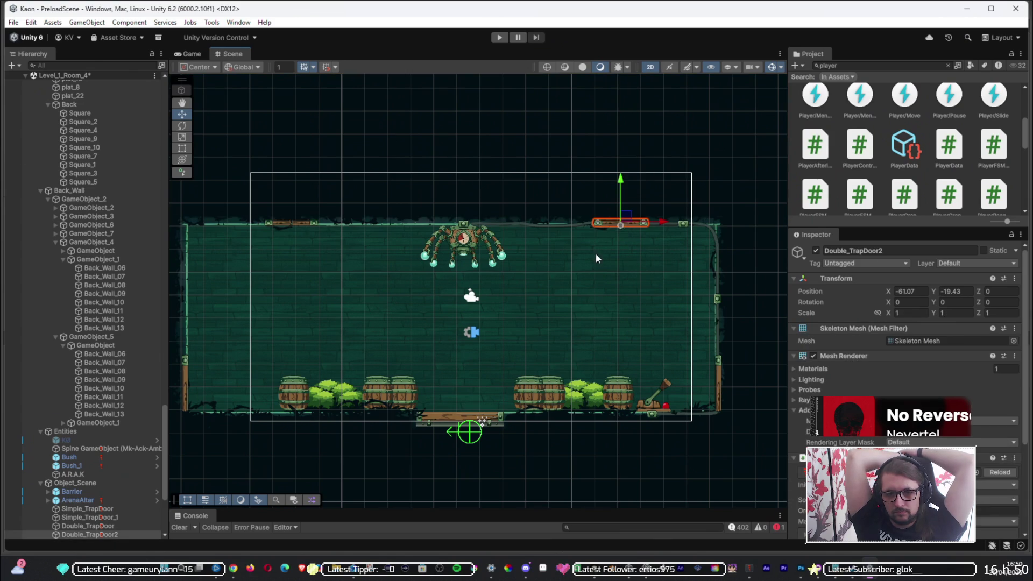
pyautogui.click(286, 225)
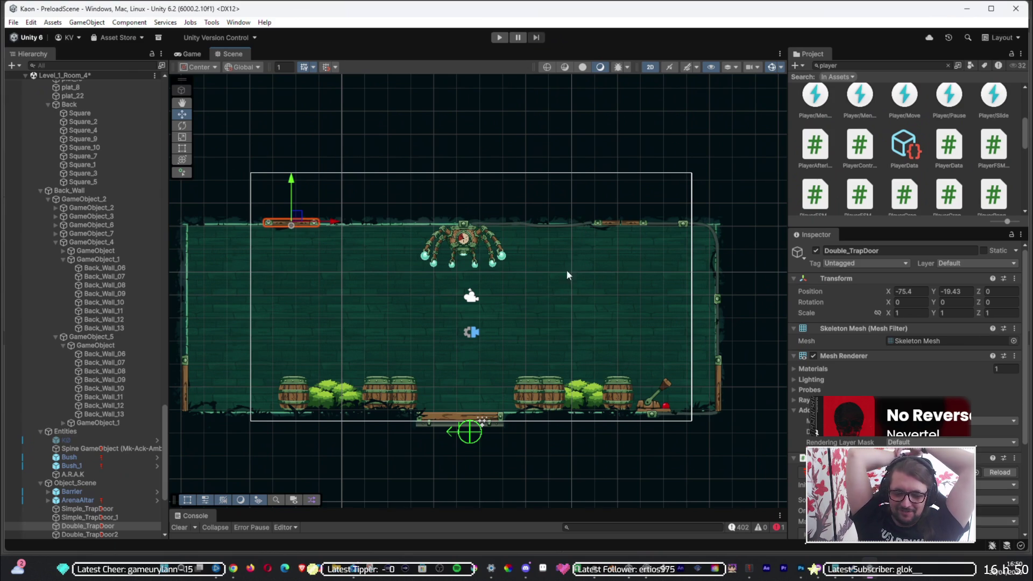
pyautogui.click(634, 224)
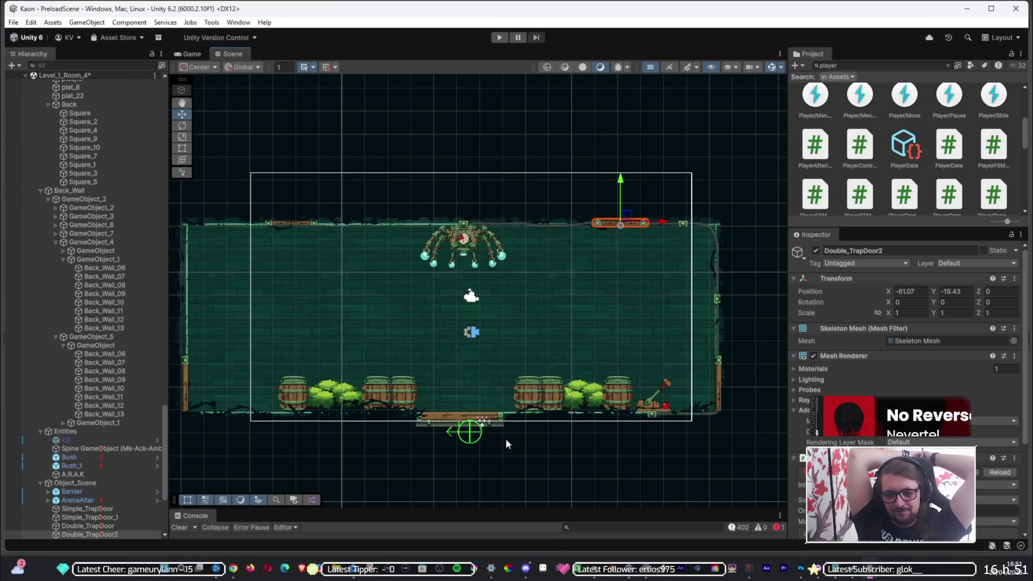
pyautogui.moveTo(621, 180)
pyautogui.mouseDown()
pyautogui.moveTo(609, 298)
pyautogui.moveTo(606, 180)
pyautogui.mouseUp()
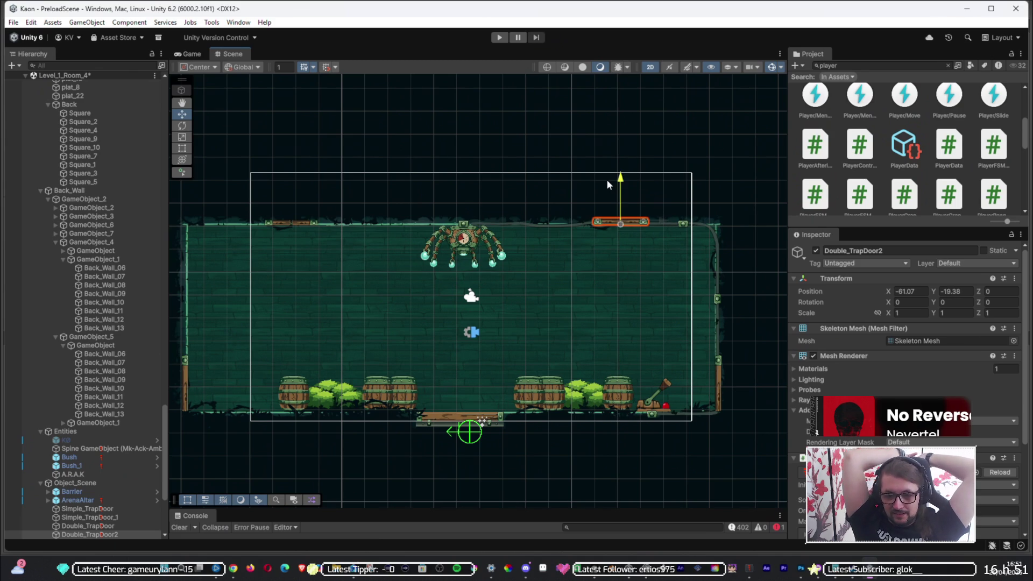
pyautogui.hotkey('ctrl', 'z')
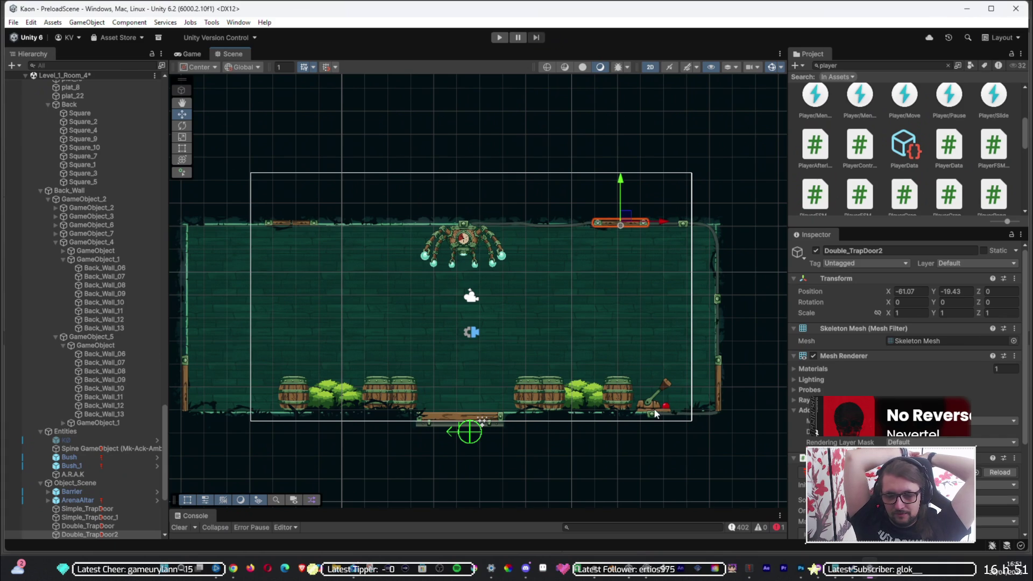
pyautogui.click(663, 493)
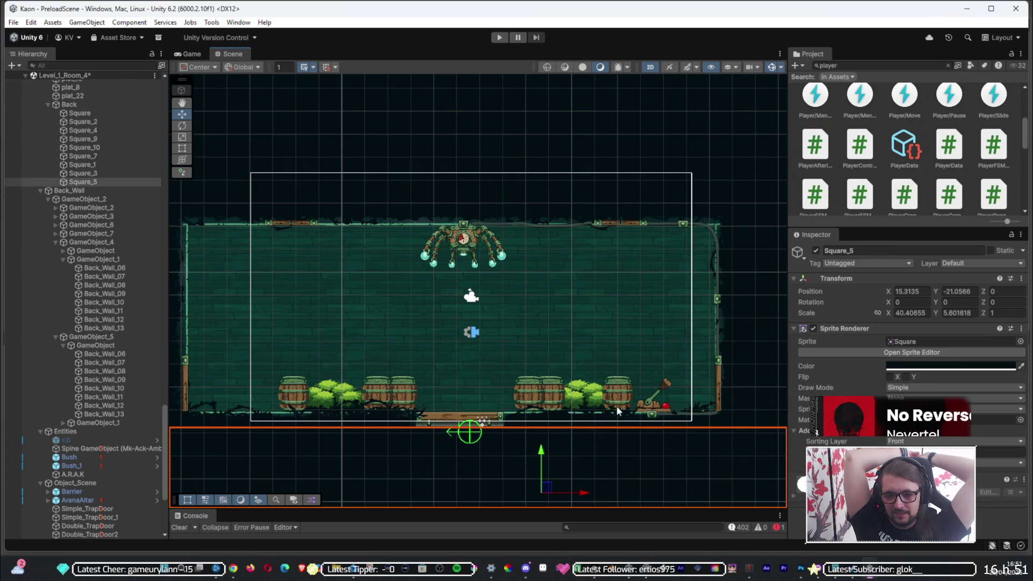
pyautogui.click(625, 183)
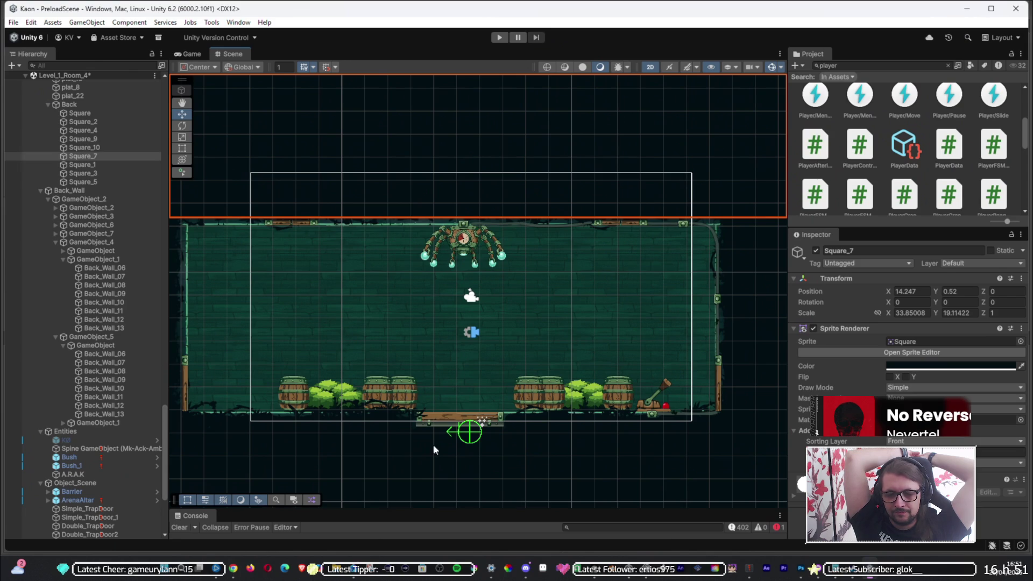
pyautogui.click(541, 402)
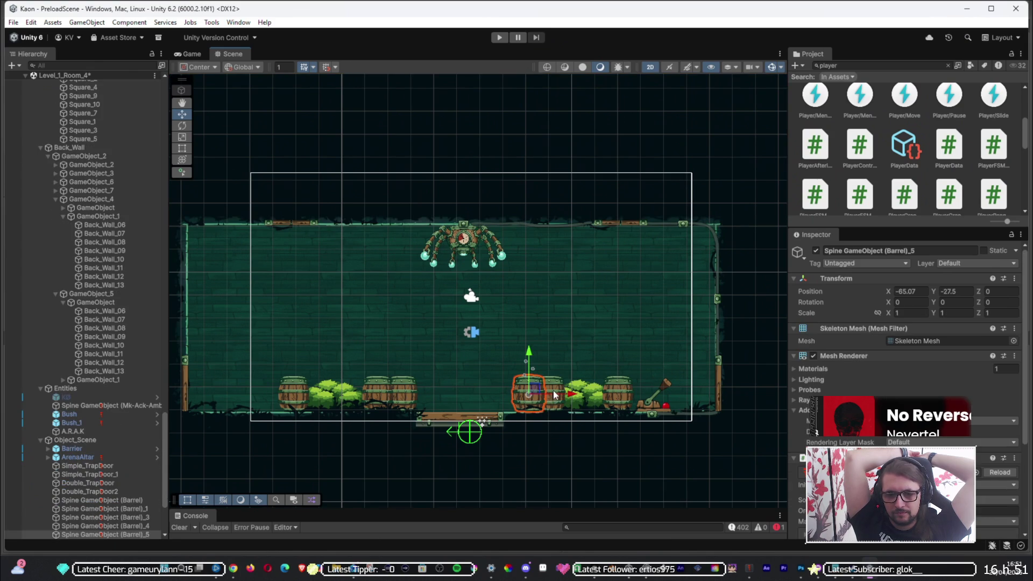
pyautogui.click(554, 391)
pyautogui.click(612, 386)
pyautogui.click(556, 388)
pyautogui.click(611, 389)
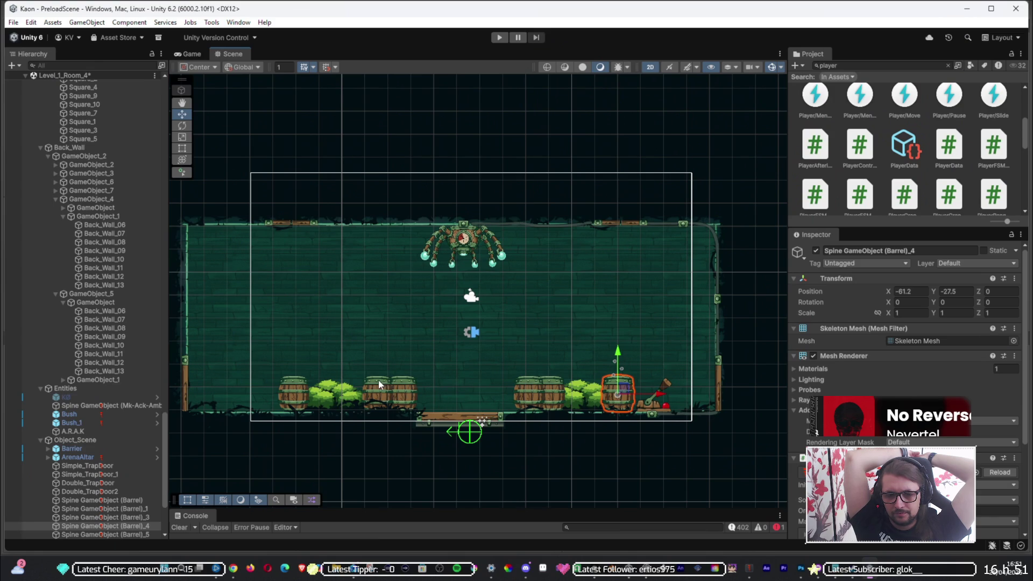
pyautogui.click(537, 402)
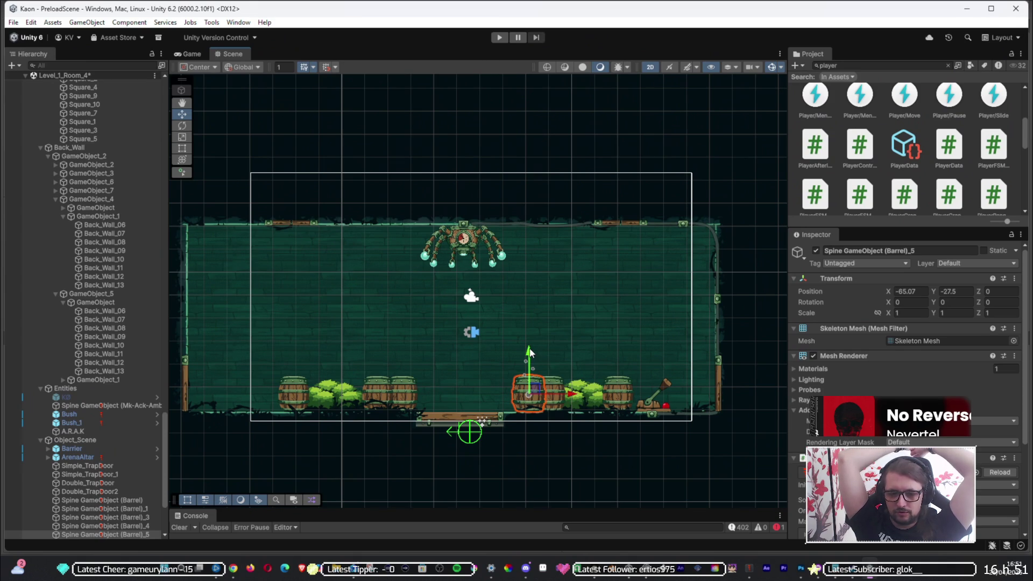
pyautogui.click(562, 386)
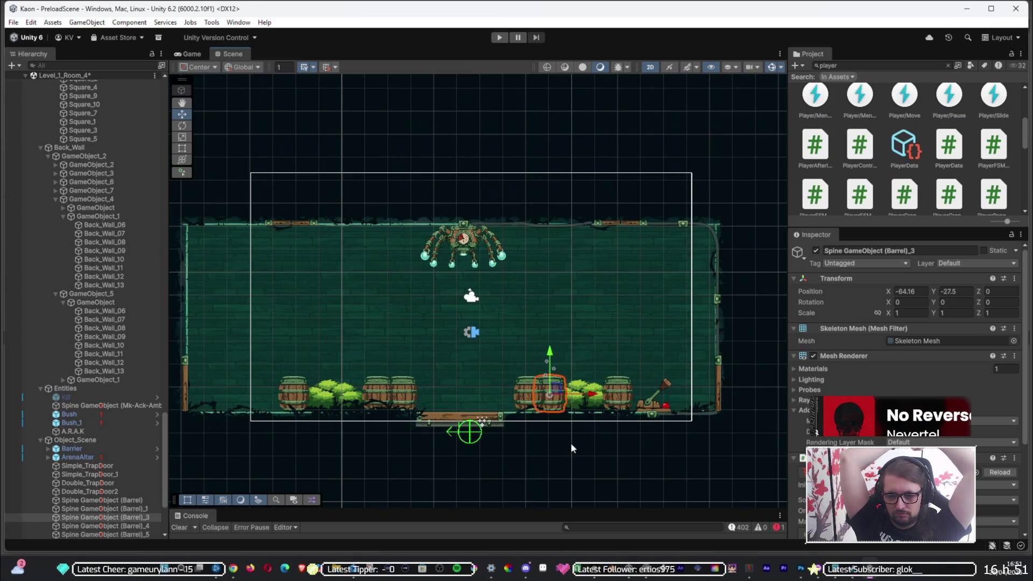
pyautogui.click(617, 388)
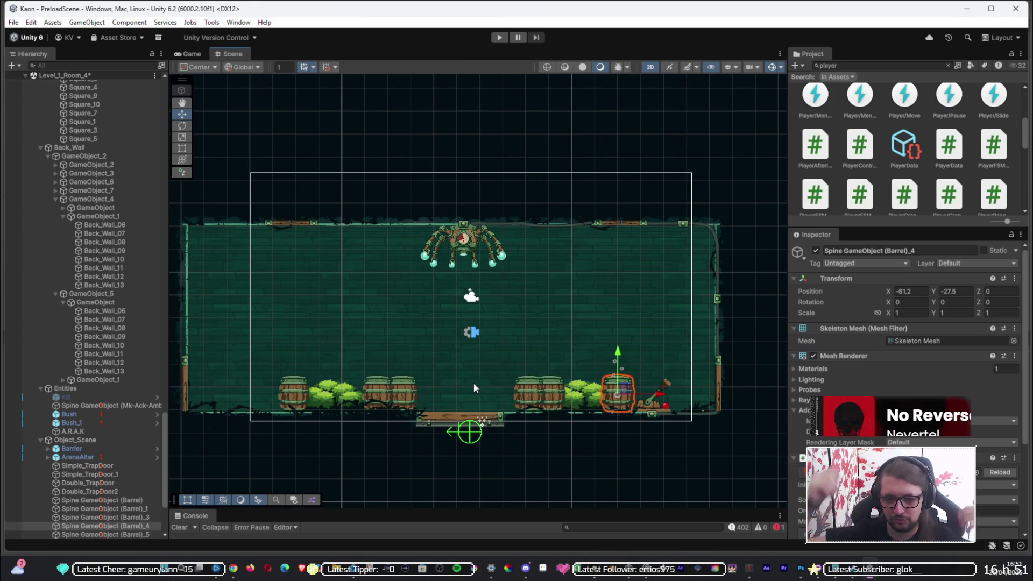
pyautogui.click(527, 392)
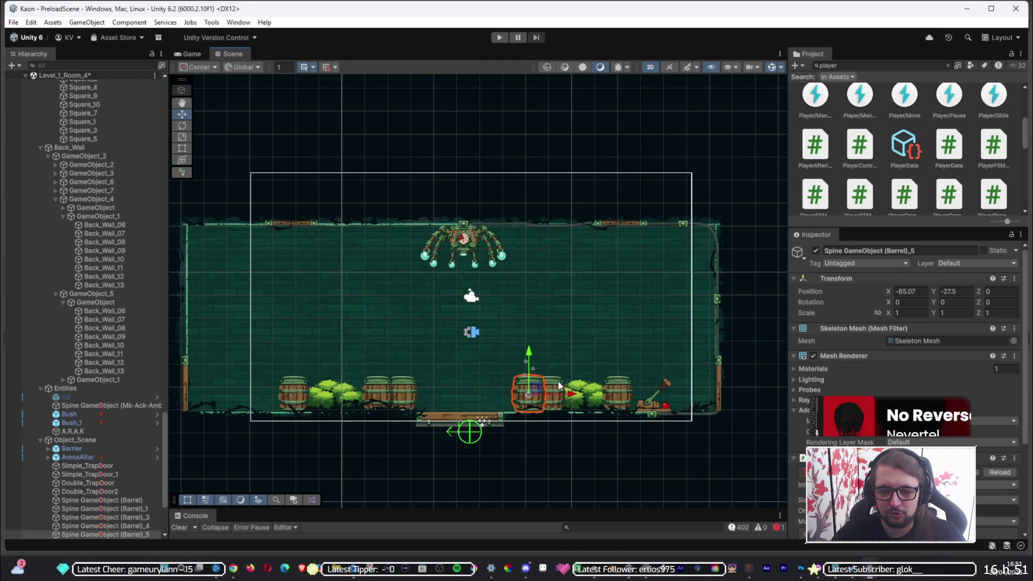
pyautogui.click(612, 388)
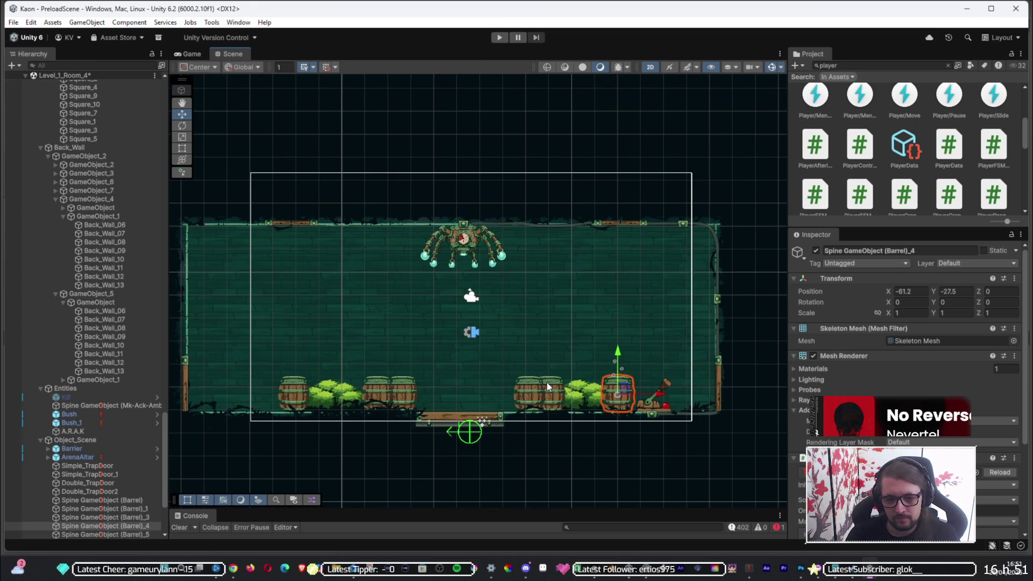
pyautogui.click(536, 397)
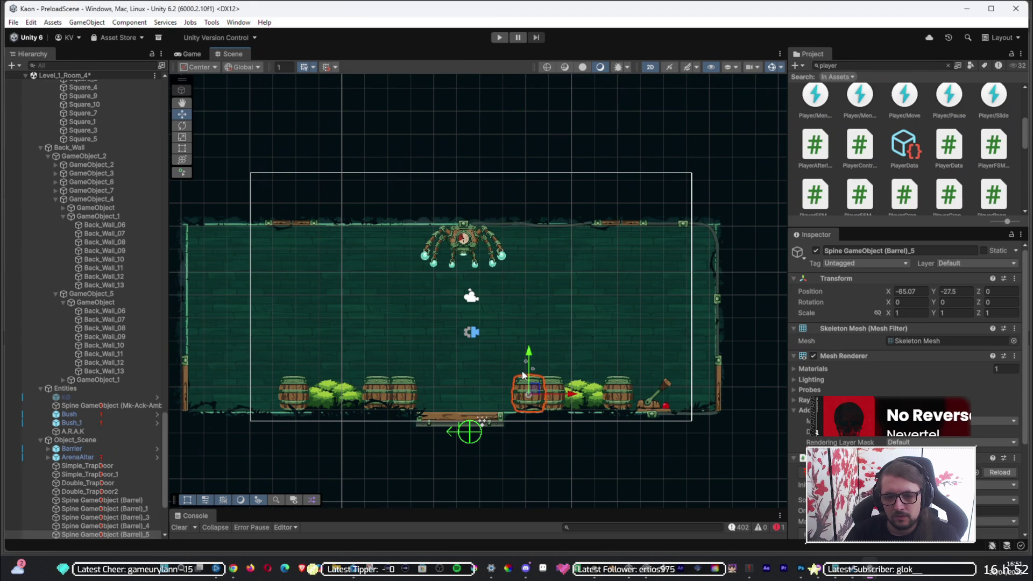
pyautogui.moveTo(528, 350); pyautogui.dragTo(555, 291)
pyautogui.hotkey('ctrl', 'z')
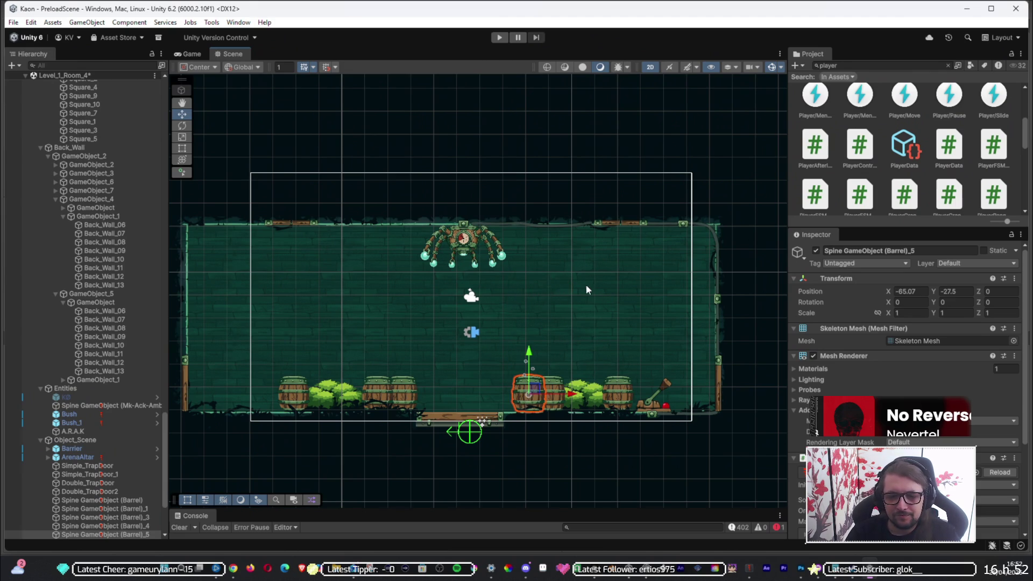
pyautogui.click(571, 284)
pyautogui.click(617, 396)
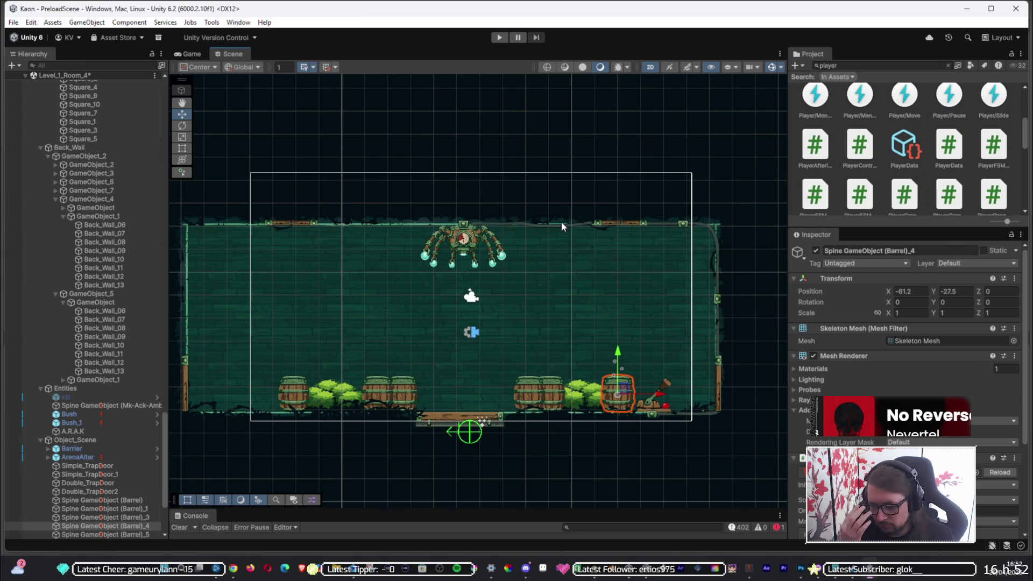
pyautogui.click(602, 220)
pyautogui.click(518, 166)
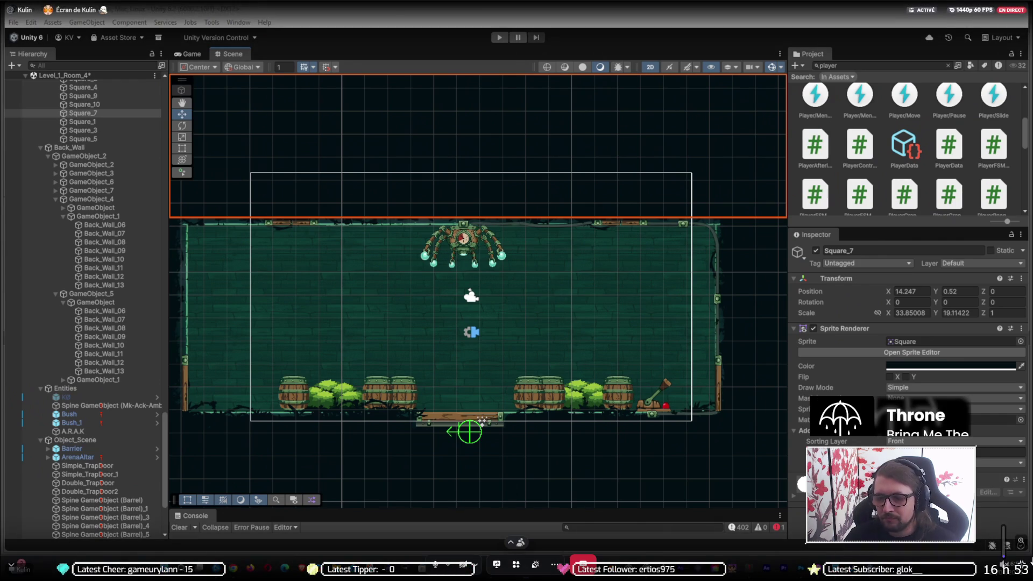
# - Exit the fullscreen stream so the shared screen sits small above the private chat
pyautogui.press('Escape')
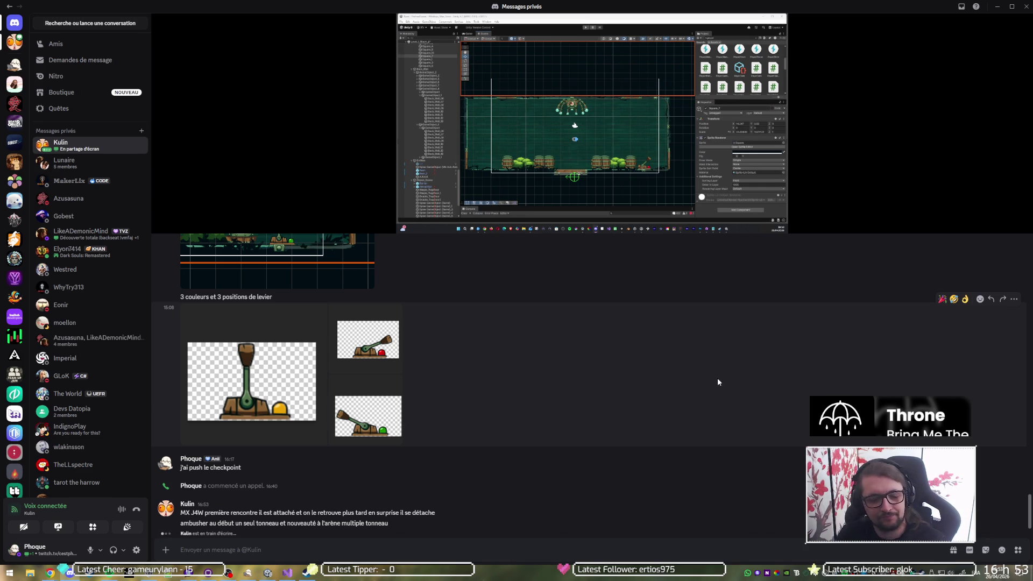
pyautogui.hotkey('ctrl', 'shift', 'm')
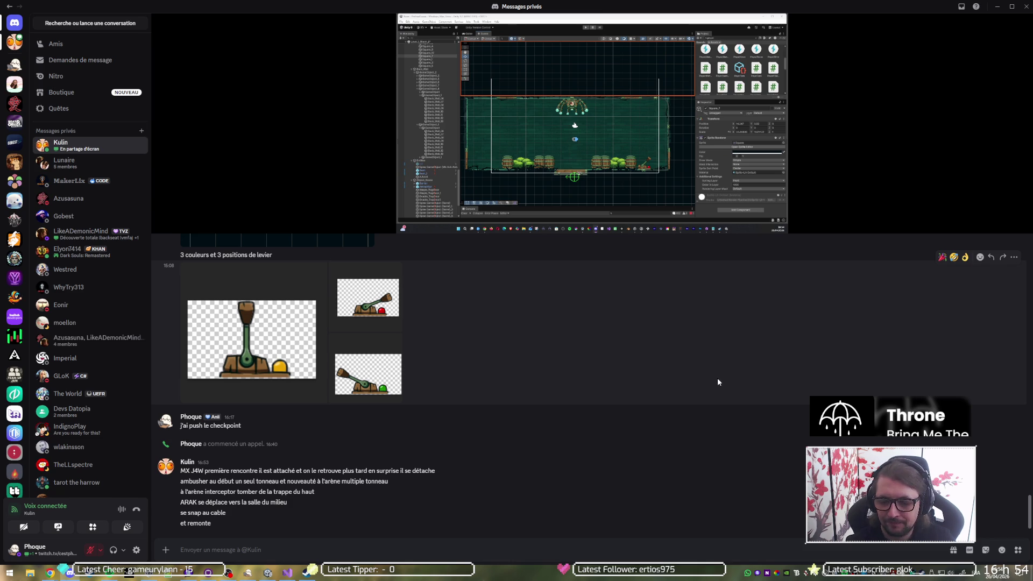
pyautogui.hotkey('ctrl', 'shift', 'm')
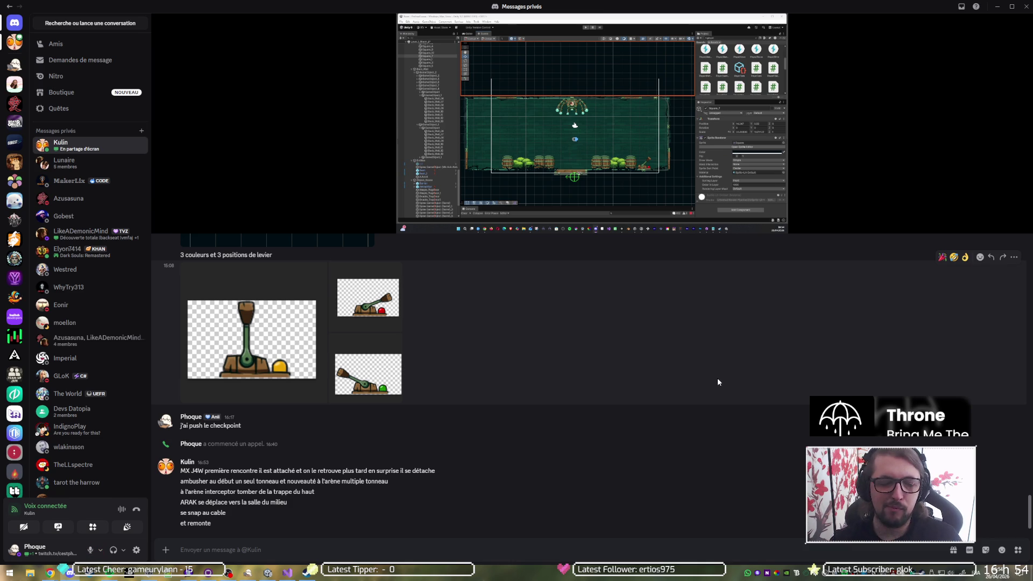
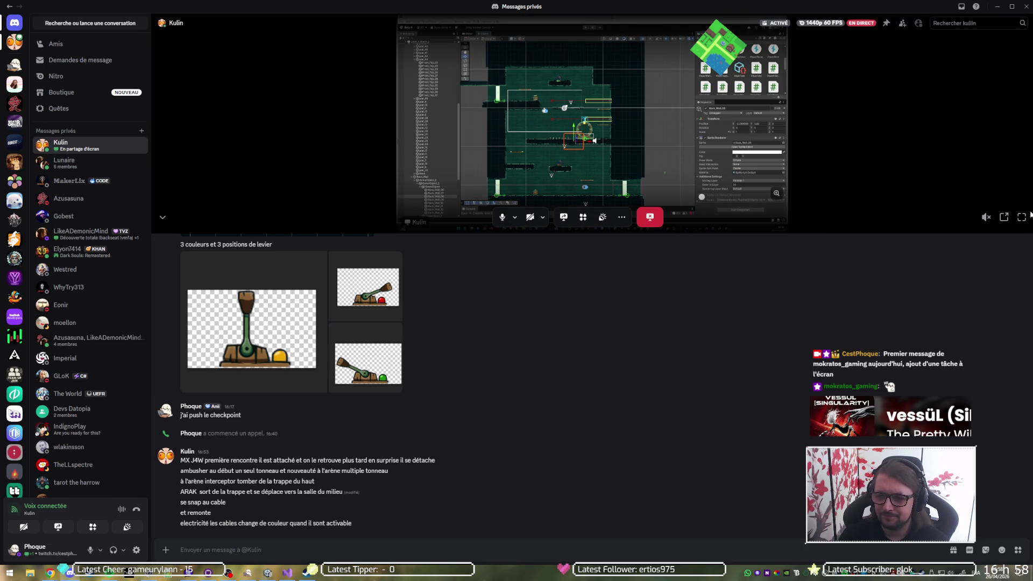
# - Expand the shared Unity stream to fullscreen in the Discord call
pyautogui.click(1021, 218)
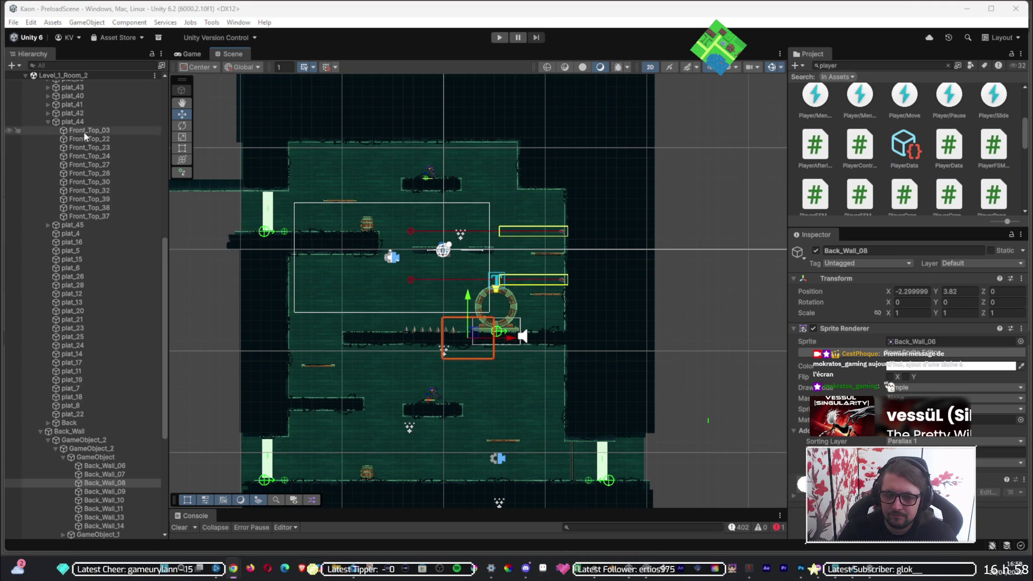
# - Collapse Level_1_Room_2 in the Hierarchy and unload that scene
pyautogui.scroll(15, 98, 201)
pyautogui.scroll(3, 53, 135)
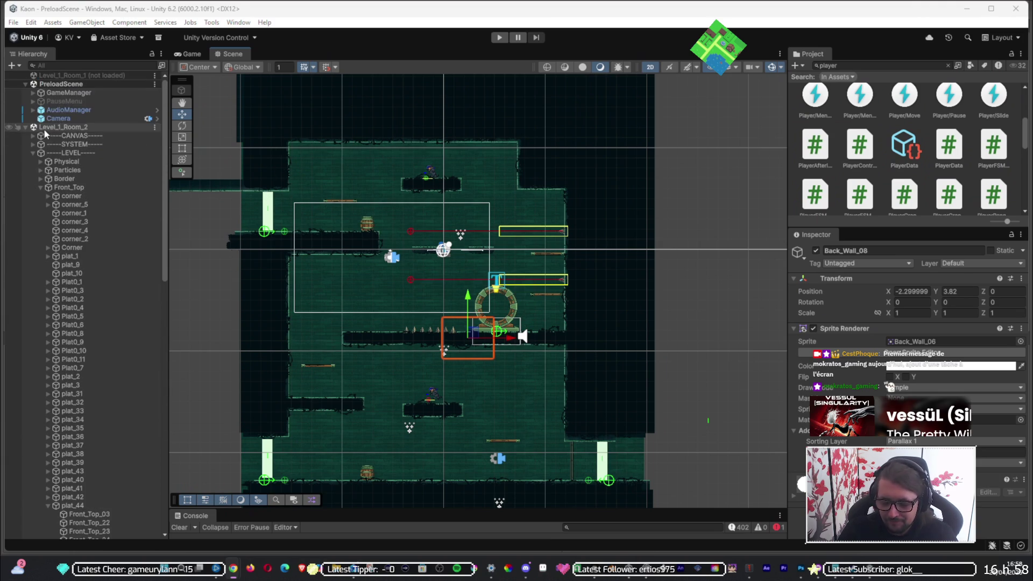
pyautogui.click(26, 127)
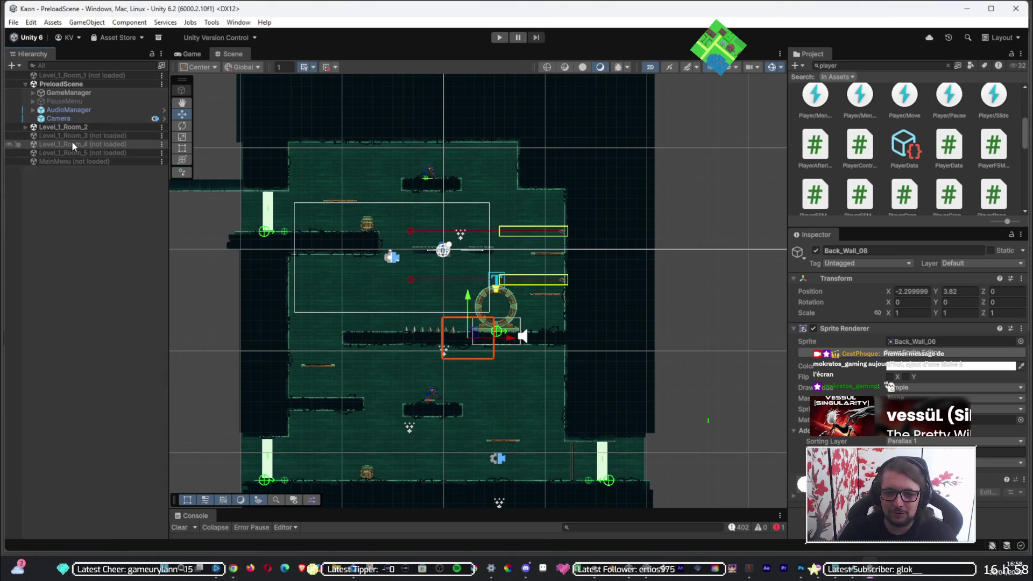
pyautogui.click(161, 127)
pyautogui.click(205, 192)
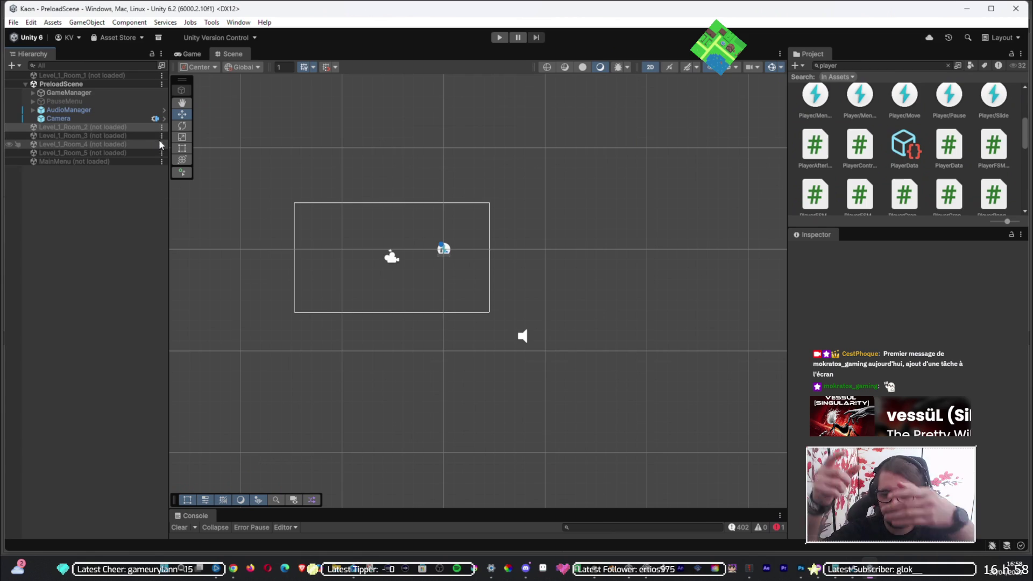
# - Load Level_1_Room_3 and pan the Scene view to frame its room layout
pyautogui.click(161, 136)
pyautogui.click(176, 145)
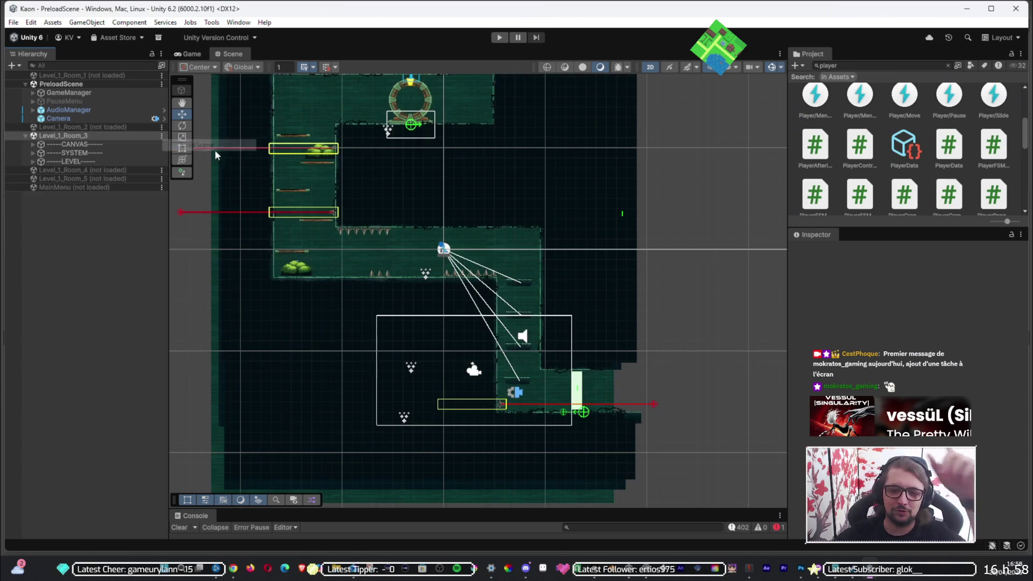
pyautogui.moveTo(489, 186); pyautogui.dragTo(487, 280)
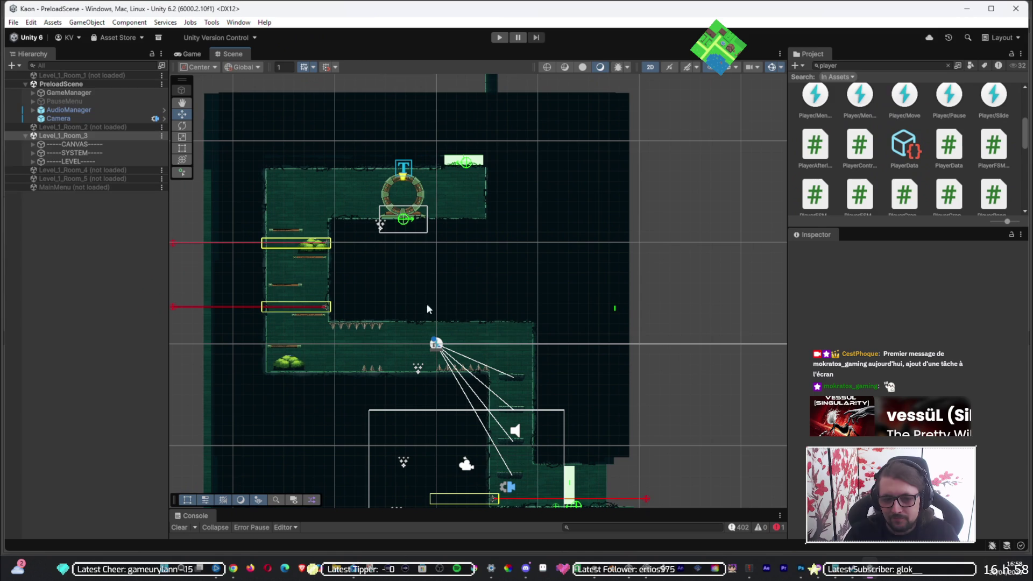
pyautogui.scroll(-5, 553, 330)
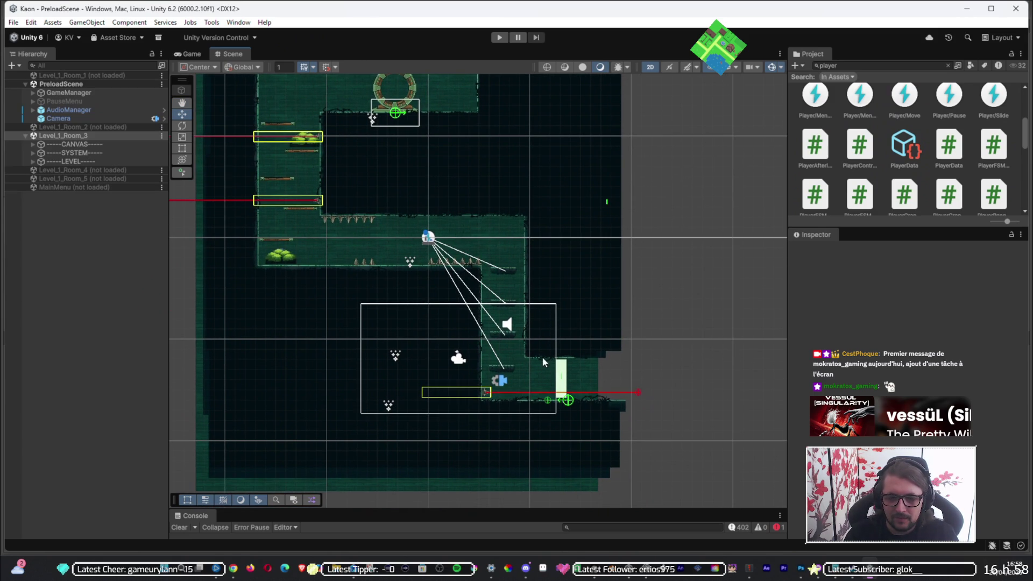
pyautogui.moveTo(537, 249)
pyautogui.mouseDown()
pyautogui.moveTo(505, 327)
pyautogui.moveTo(460, 333)
pyautogui.moveTo(457, 309)
pyautogui.moveTo(480, 298)
pyautogui.mouseUp()
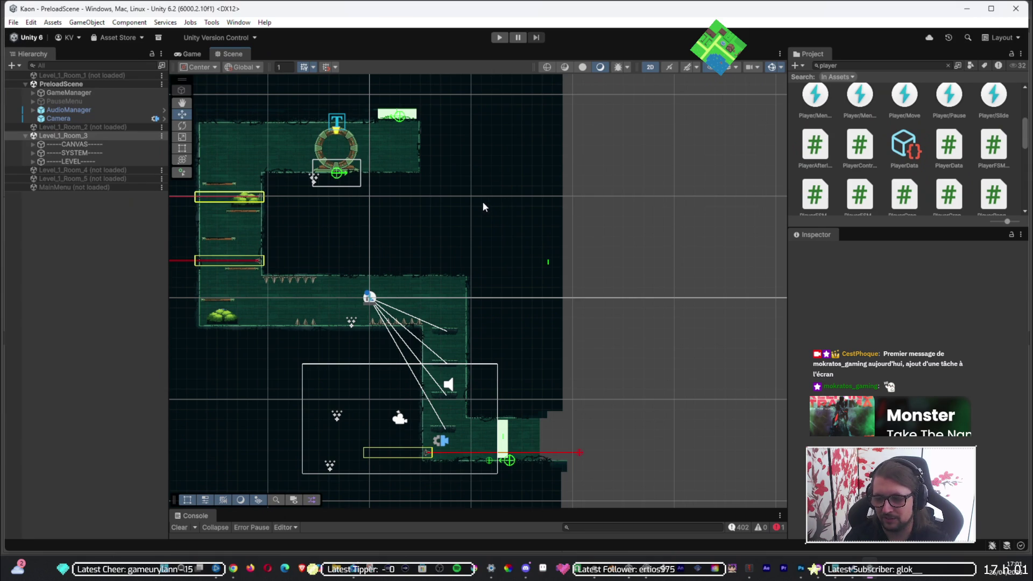
pyautogui.click(12, 22)
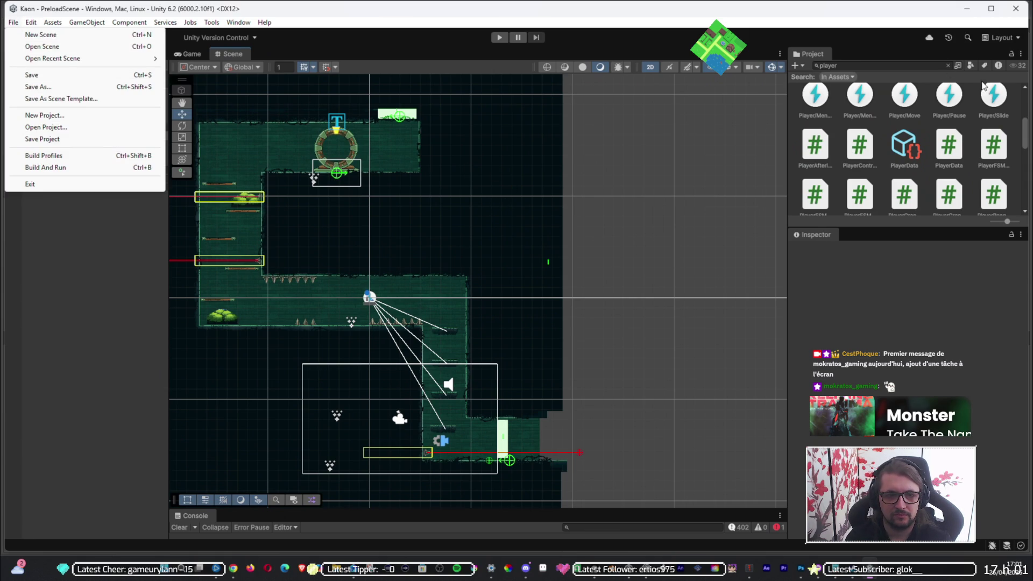
# - Save the Unity scene, then leave Discord's fullscreen stream view
pyautogui.click(25, 76)
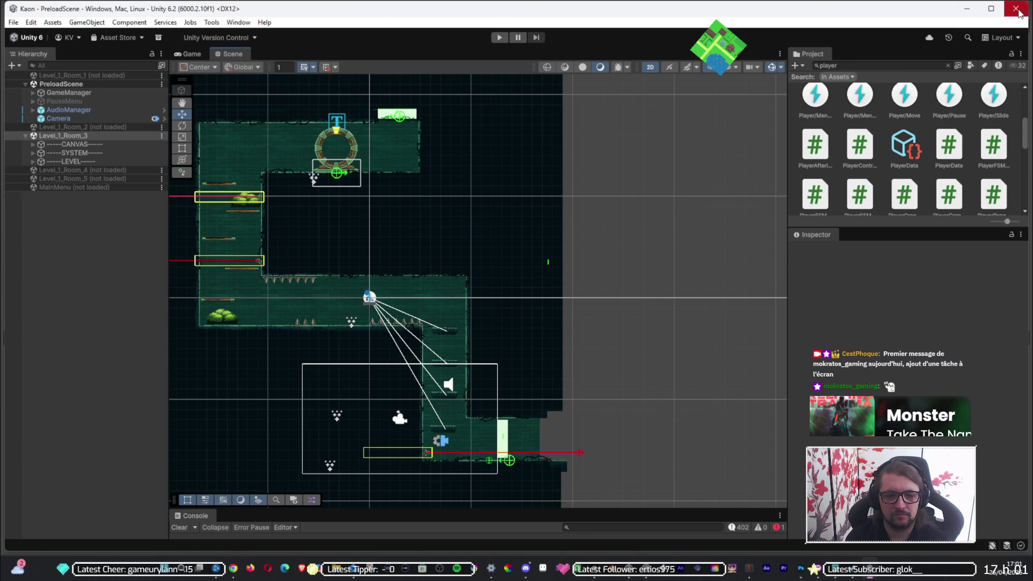
pyautogui.click(522, 567)
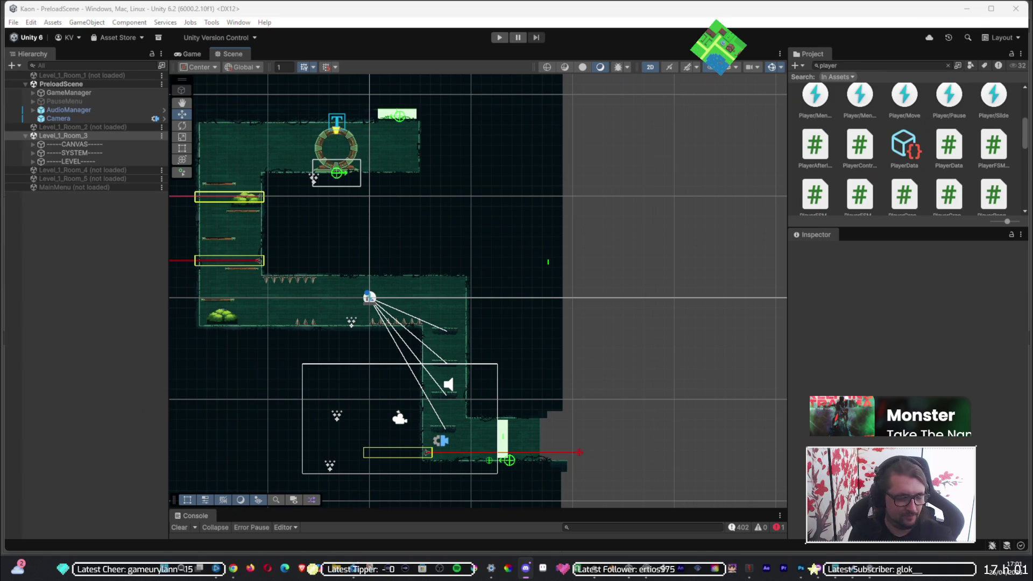
pyautogui.press('Escape')
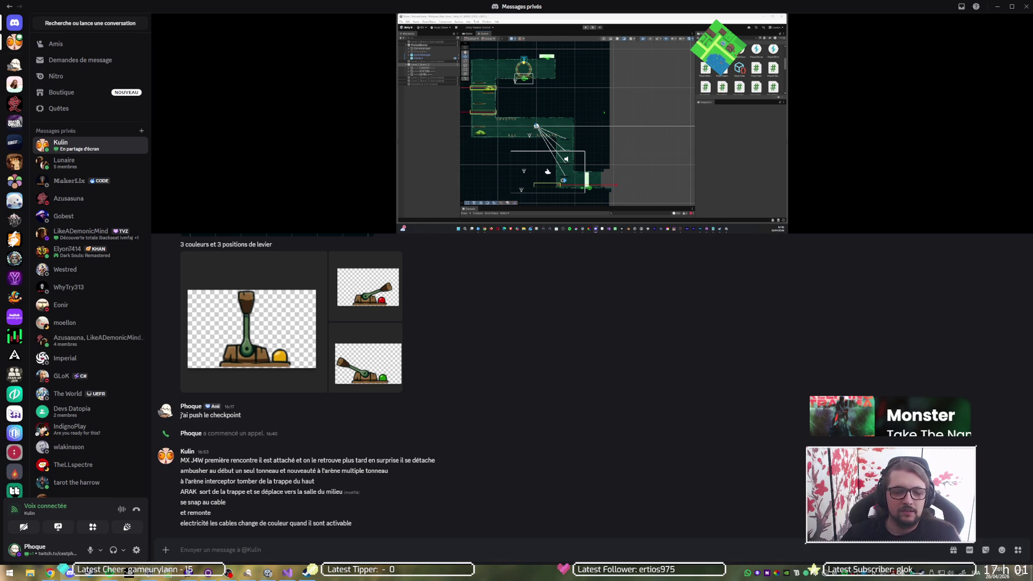
# - Stop watching the stream, disconnect from the call, and switch to TrapDoor.cs in Visual Studio
pyautogui.moveTo(812, 113)
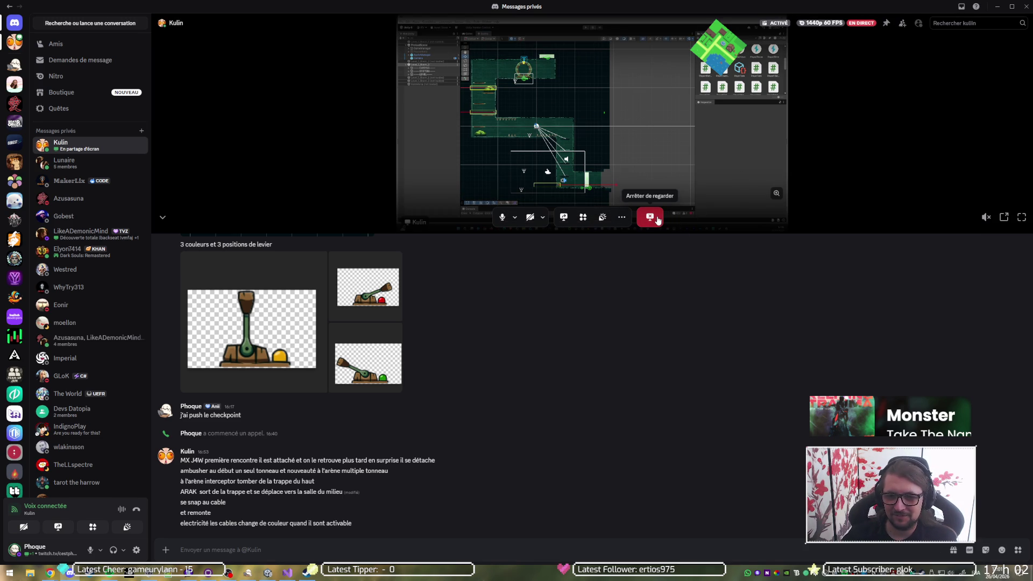
pyautogui.click(658, 220)
pyautogui.click(656, 222)
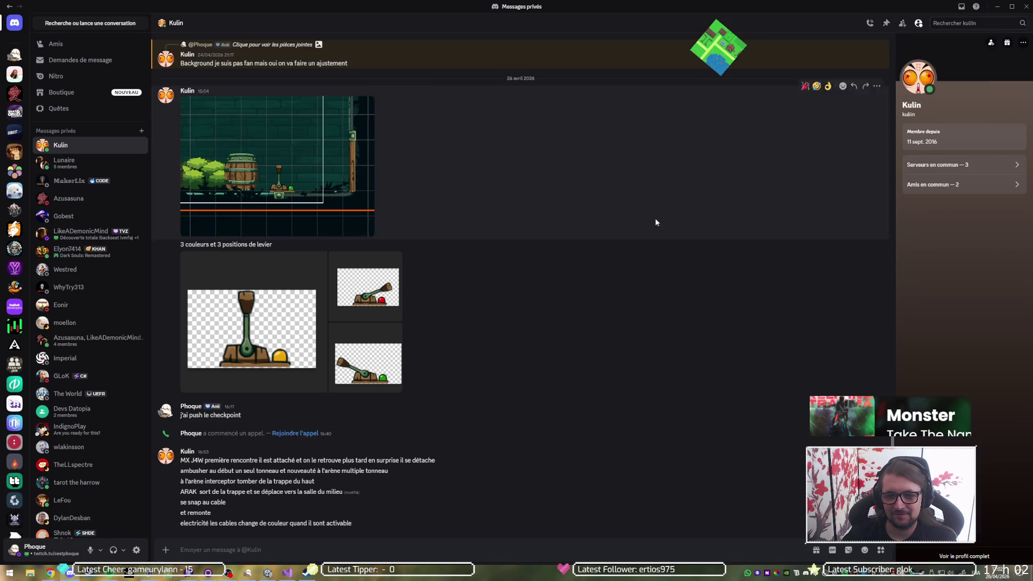
pyautogui.hotkey('alt', 'Tab')
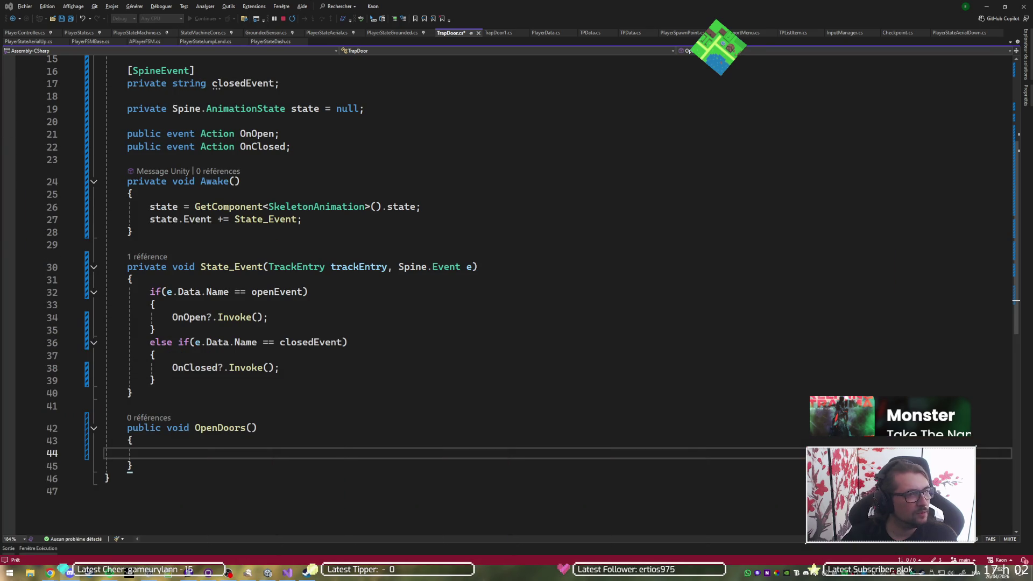
# - Review State_Event, the empty OpenDoors method and the openEvent/closedEvent fields in TrapDoor.cs
pyautogui.click(451, 306)
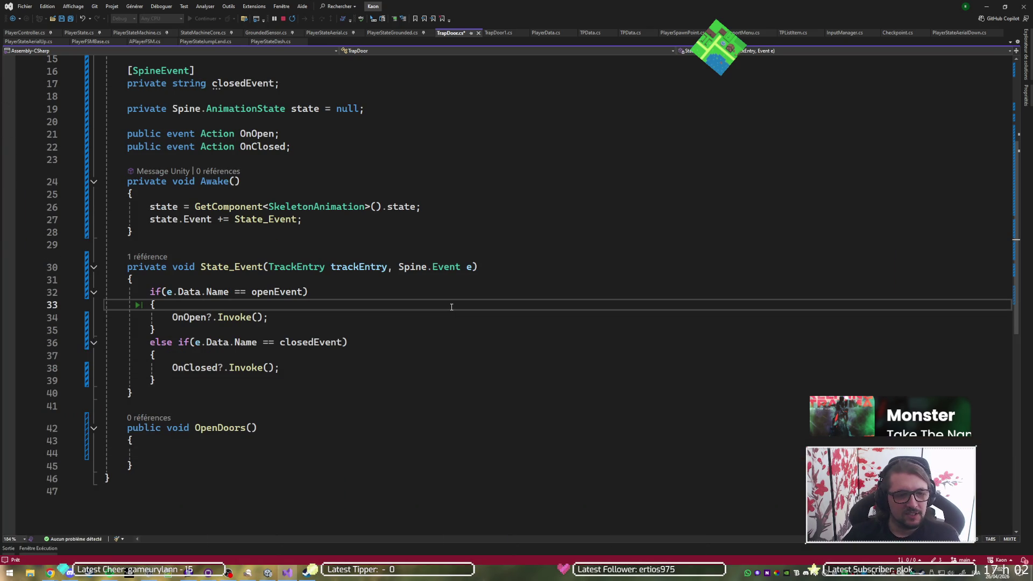
pyautogui.click(276, 455)
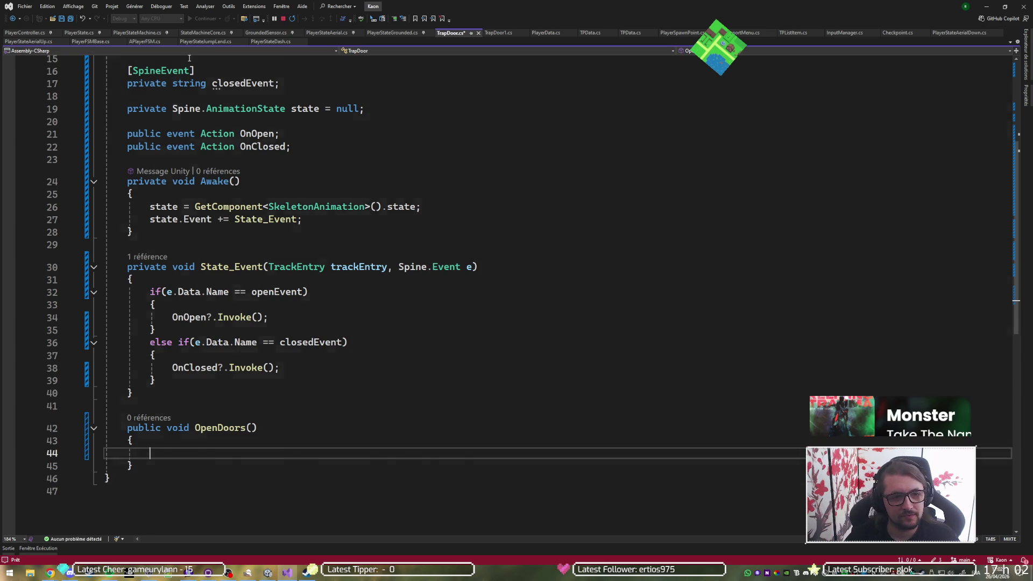
pyautogui.scroll(5, 255, 164)
pyautogui.click(379, 171)
pyautogui.press('Down')
pyautogui.click(262, 235)
pyautogui.click(241, 272)
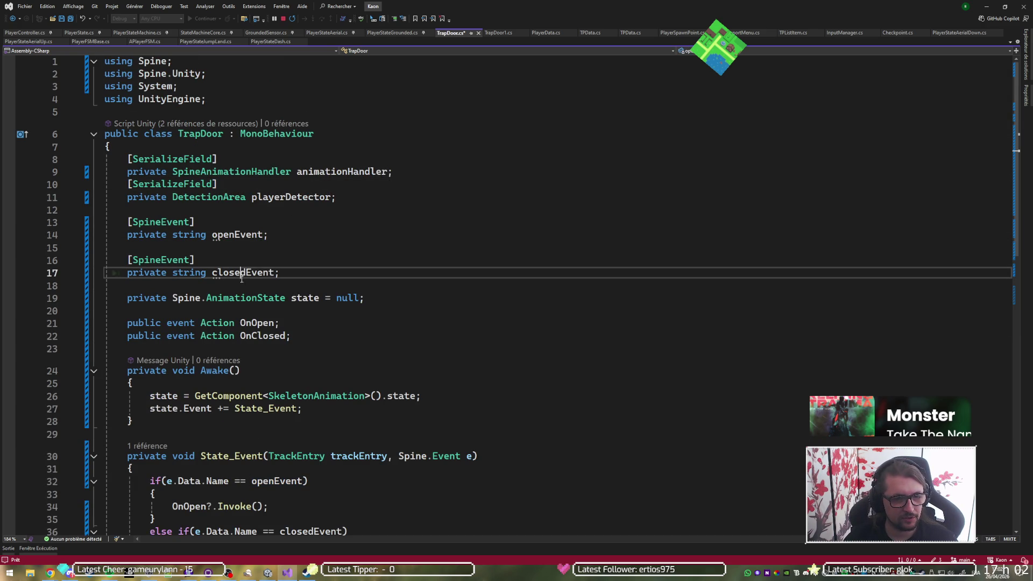
# - Rename the animationHandler field to openAnim
pyautogui.click(347, 171)
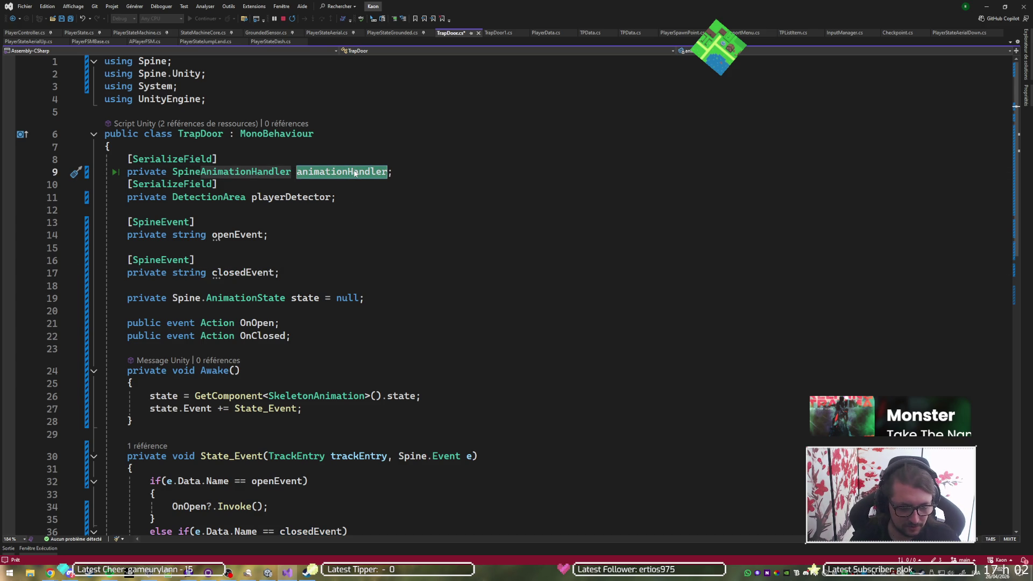
pyautogui.write('openAnim')
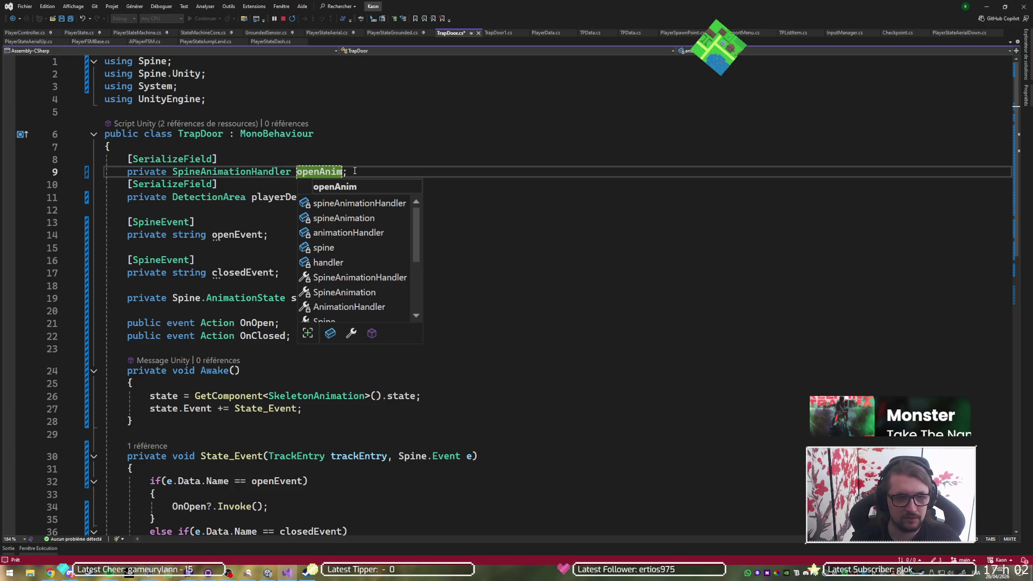
pyautogui.press('Escape')
# - Duplicate the openAnim field as a closeAnim field and save the script
pyautogui.hotkey('shift', 'Up')
pyautogui.hotkey('shift', 'Home')
pyautogui.hotkey('ctrl', 'd')
pyautogui.press('Right')
pyautogui.press('Left')
pyautogui.press('Left')
pyautogui.press('Left')
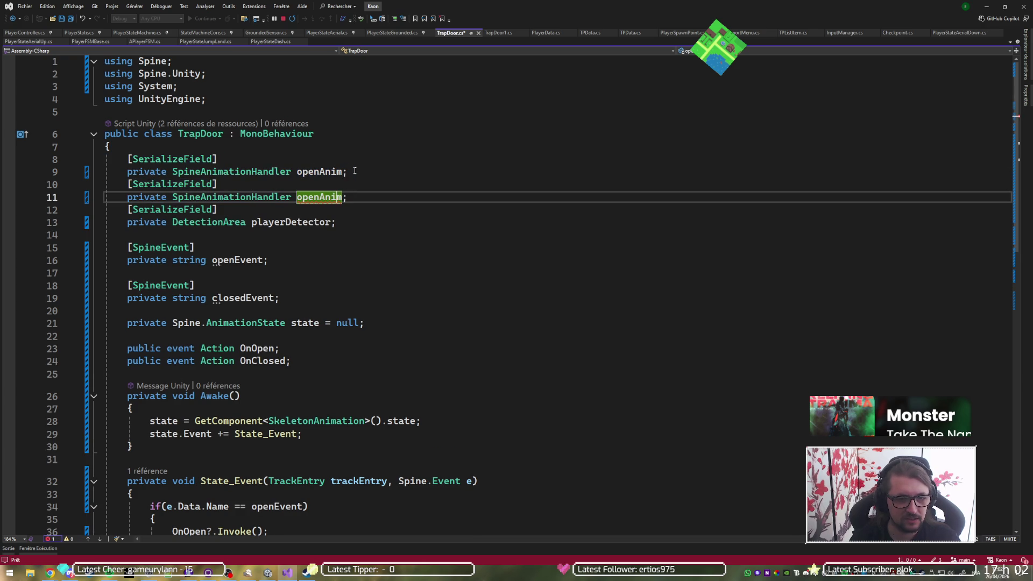
pyautogui.press('BackSpace')
pyautogui.press('BackSpace')
pyautogui.press('BackSpace')
pyautogui.write('clo')
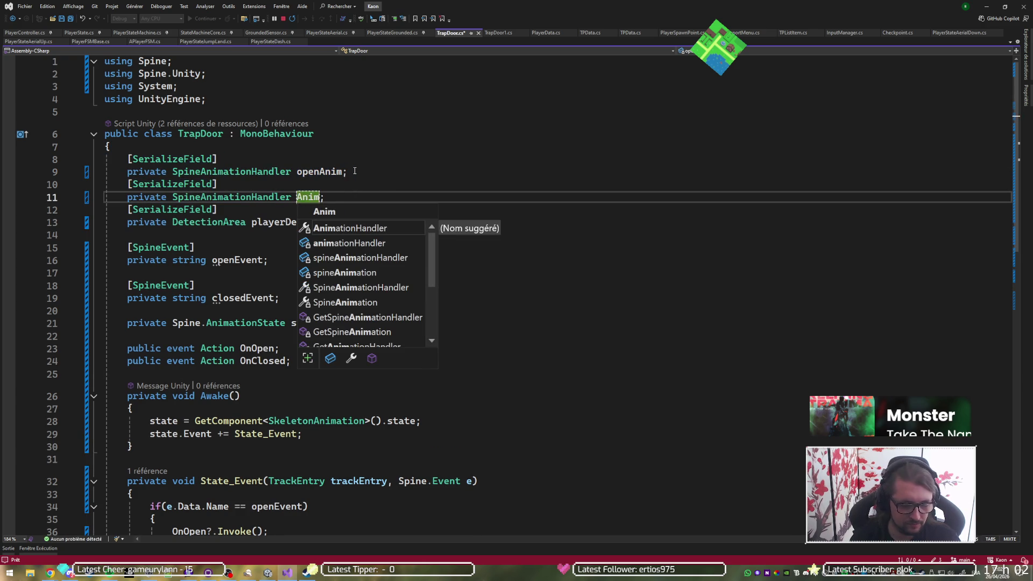
pyautogui.write('se')
pyautogui.hotkey('ctrl', 's')
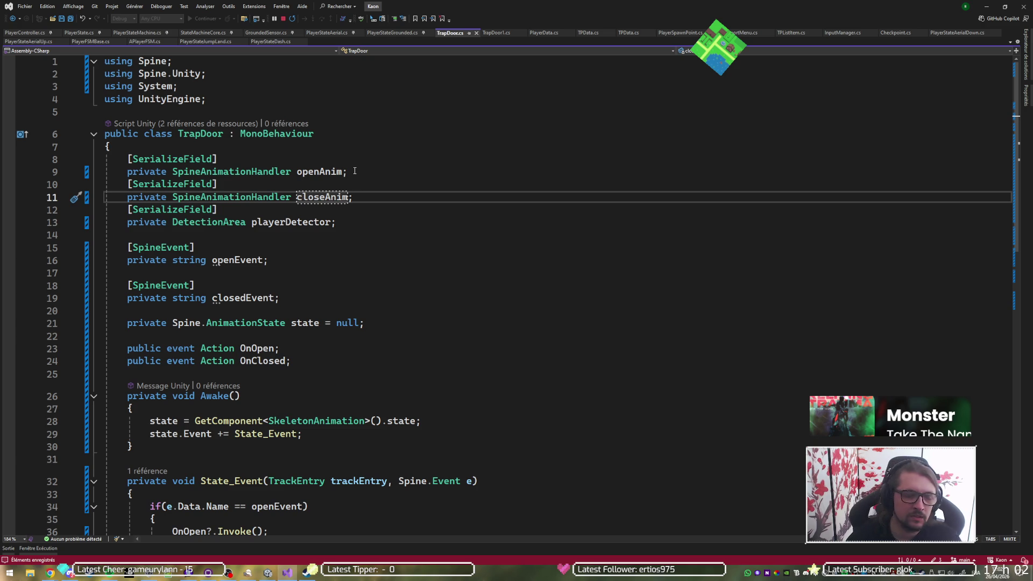
pyautogui.scroll(-9, 326, 202)
pyautogui.click(250, 288)
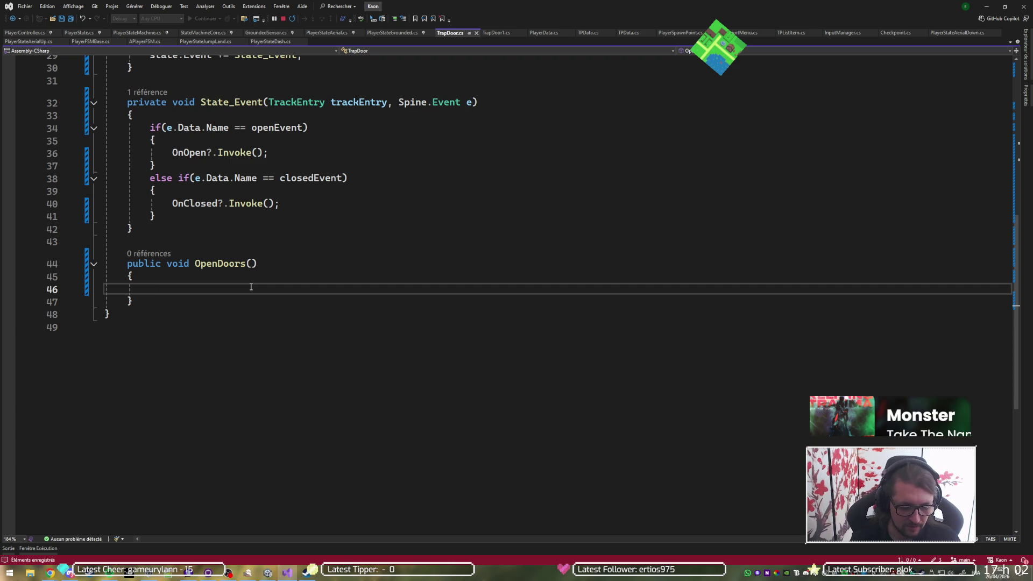
# - Write state.SetAnimation(0, openAnim.name, false); inside OpenDoors and save TrapDoor.cs
pyautogui.write('s')
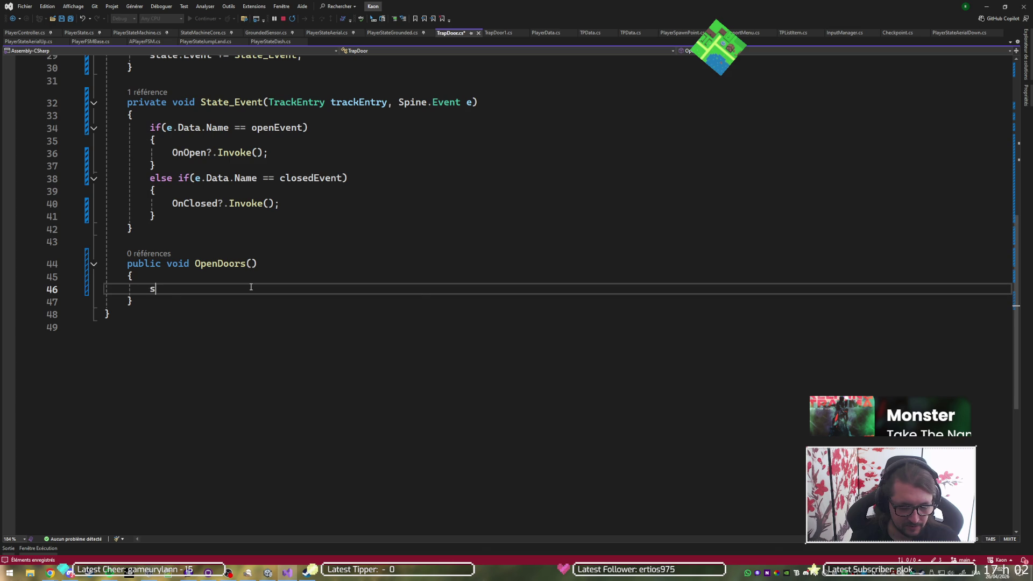
pyautogui.write('tate.Pl')
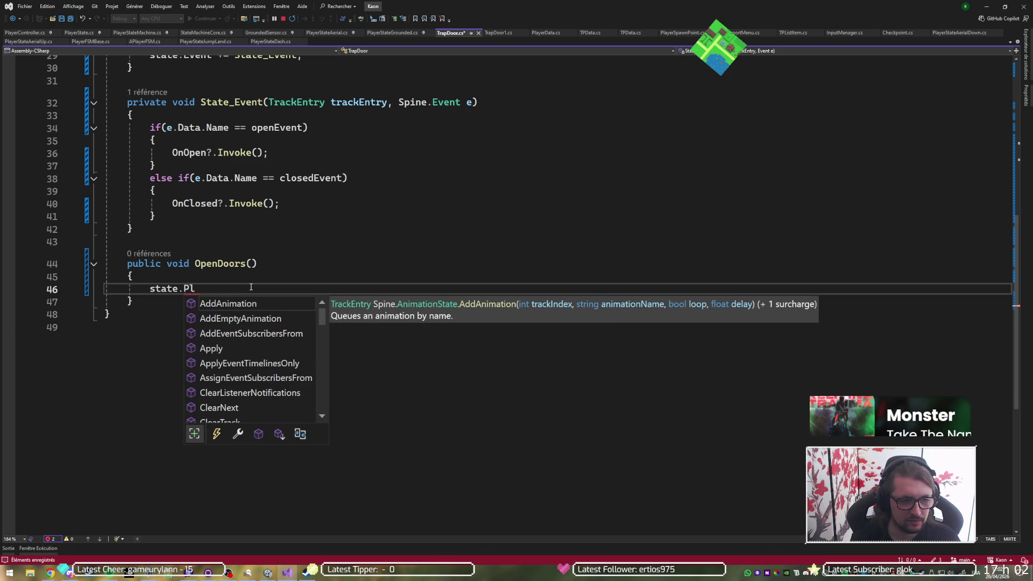
pyautogui.write('set(0')
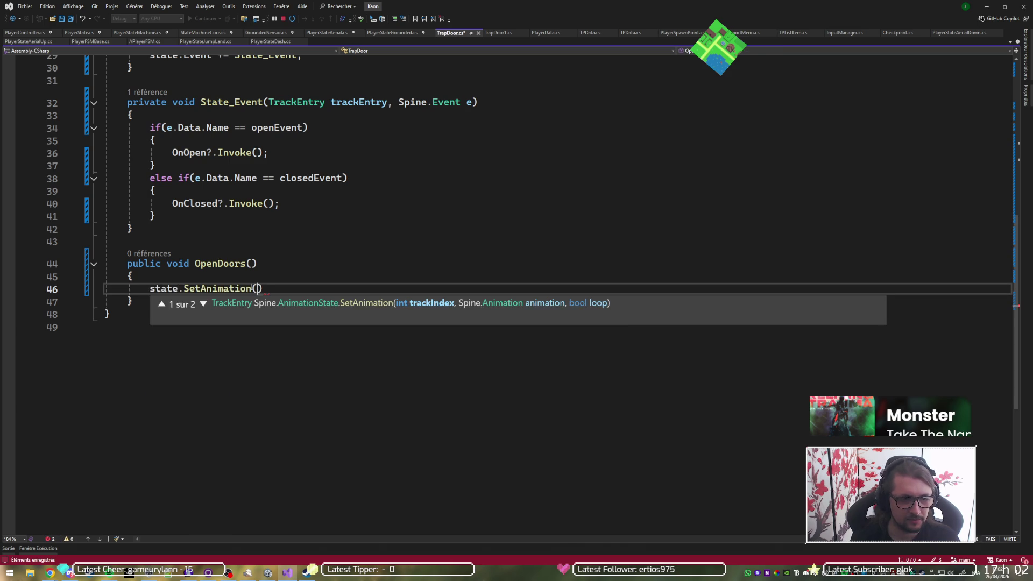
pyautogui.write(', ')
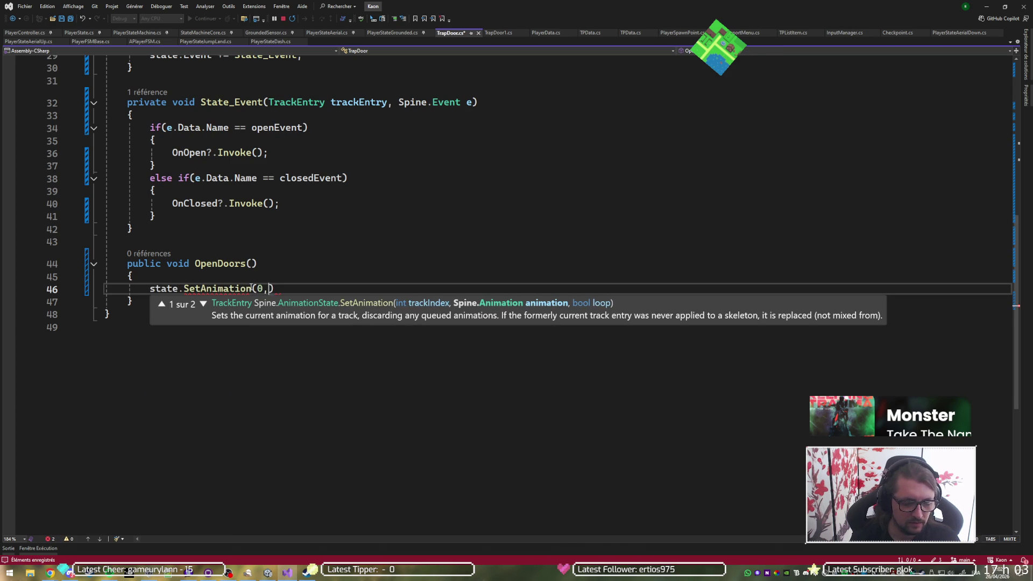
pyautogui.write('open')
pyautogui.press('Down')
pyautogui.press('Tab')
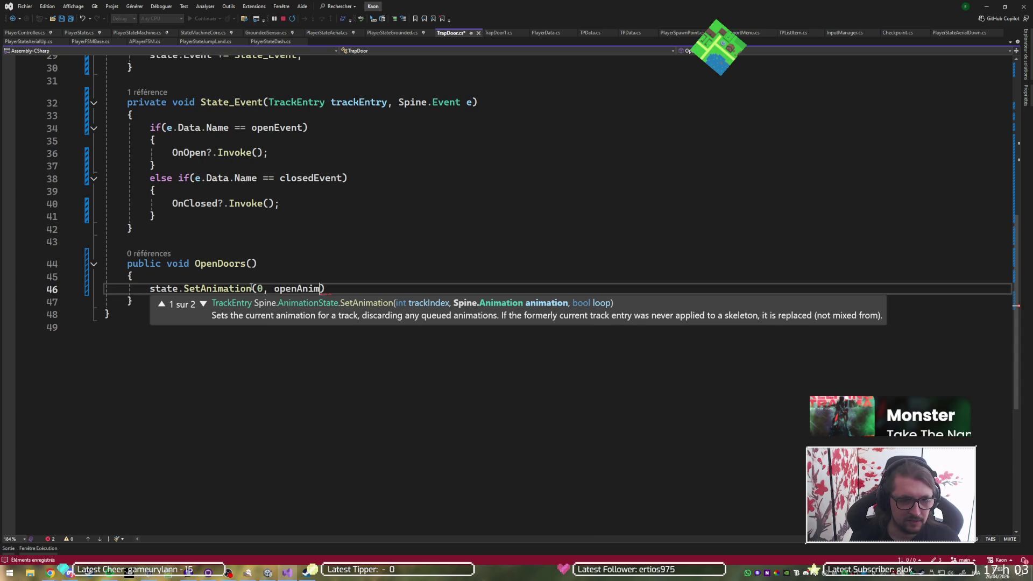
pyautogui.write(', ')
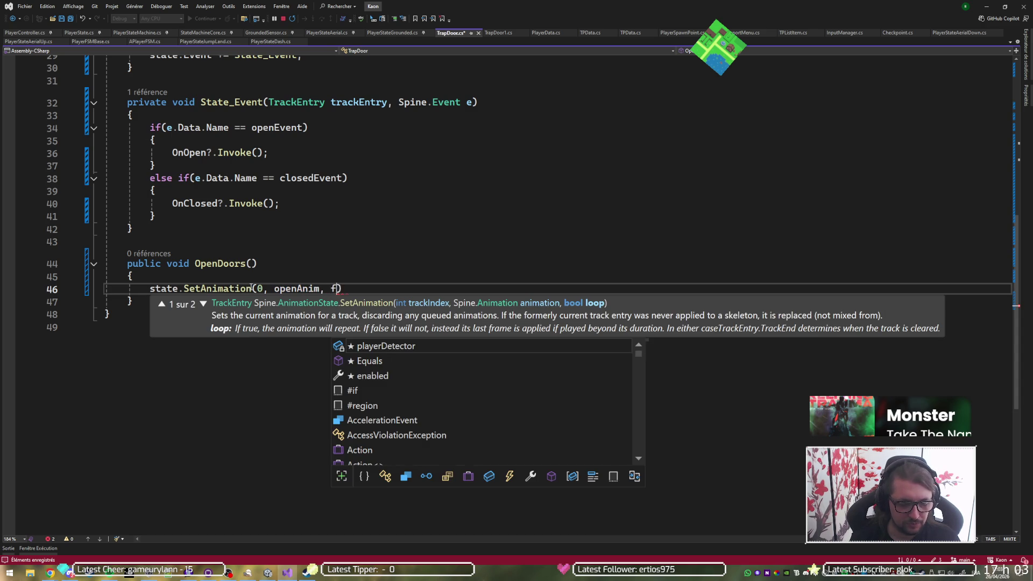
pyautogui.write('false);')
pyautogui.press('Left')
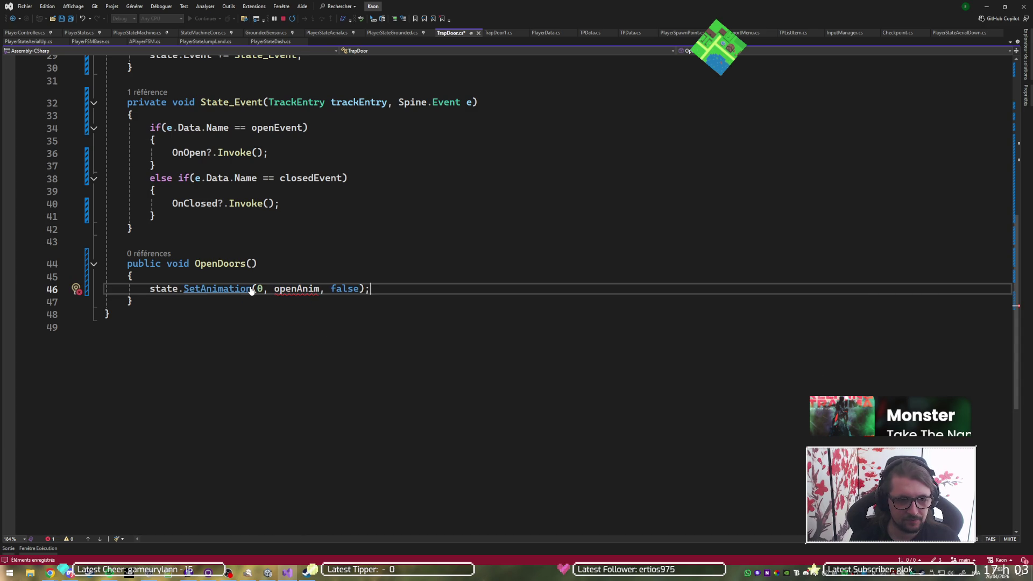
pyautogui.hotkey('ctrl', 'Left')
pyautogui.hotkey('ctrl', 'Left')
pyautogui.hotkey('ctrl', 'Left')
pyautogui.write('.name')
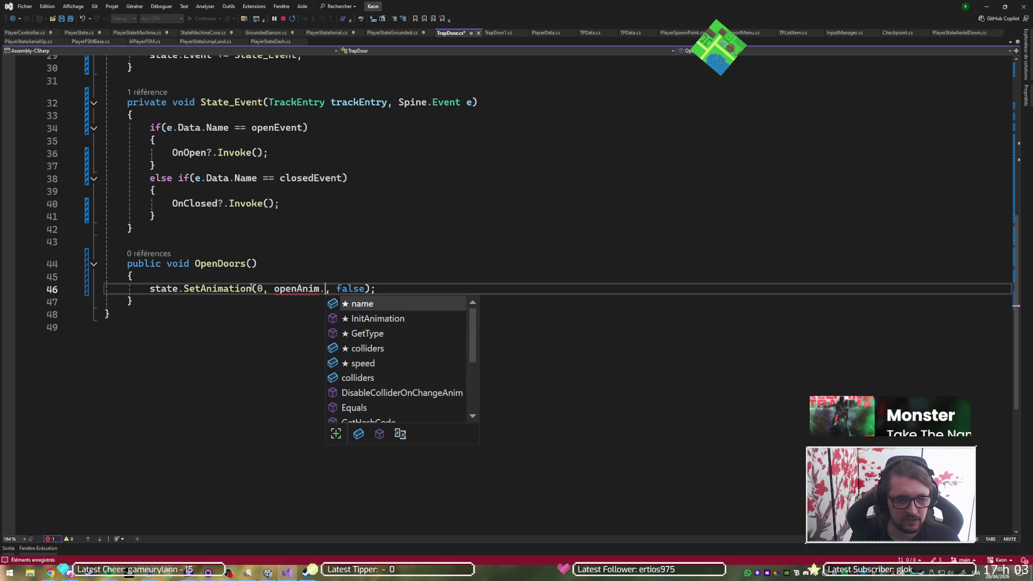
pyautogui.press('End')
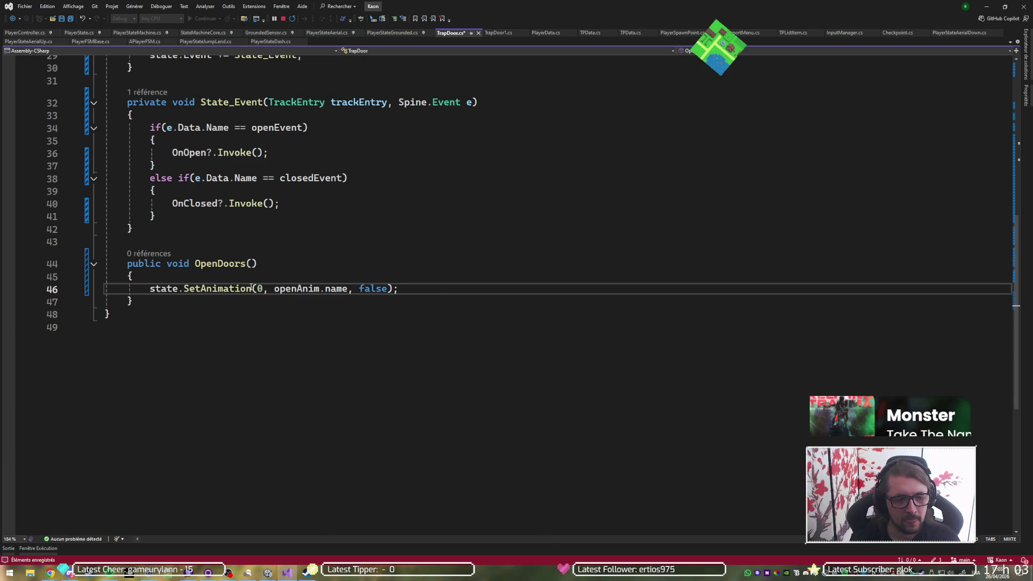
pyautogui.hotkey('ctrl', 's')
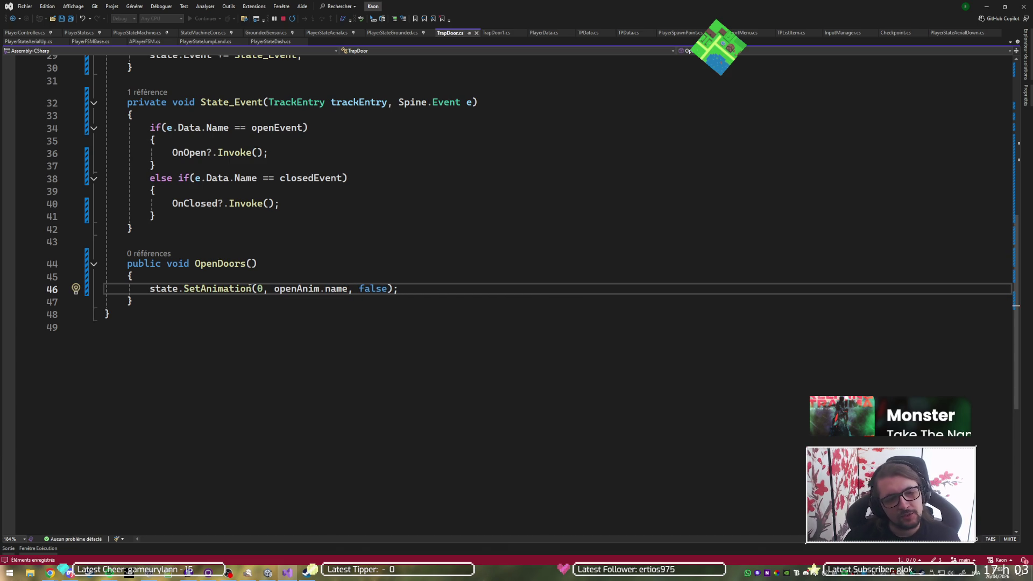
# - Review the Data check and OnOpen invoke call in State_Event
pyautogui.click(196, 127)
pyautogui.moveTo(172, 153); pyautogui.dragTo(275, 153)
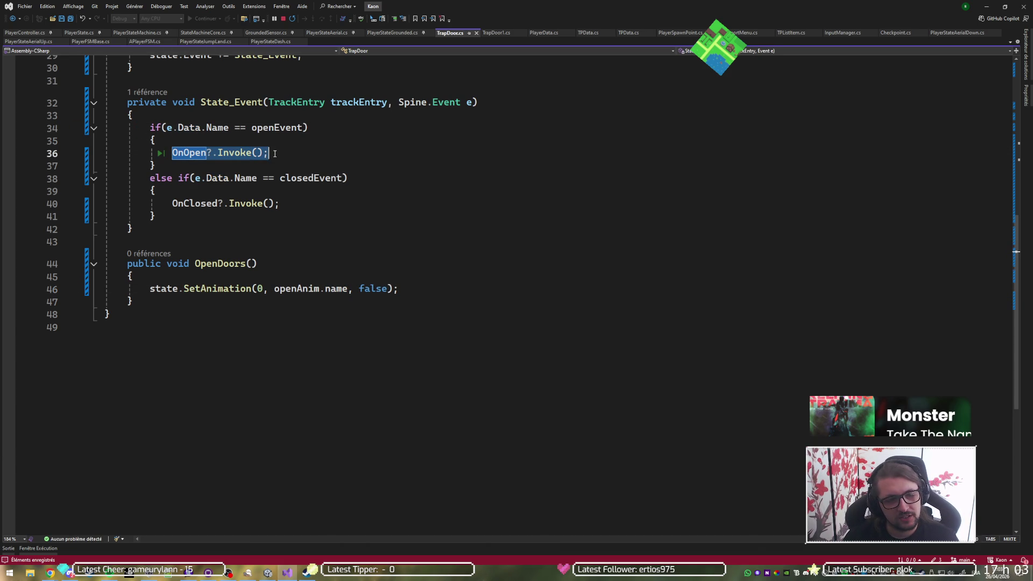
pyautogui.click(457, 298)
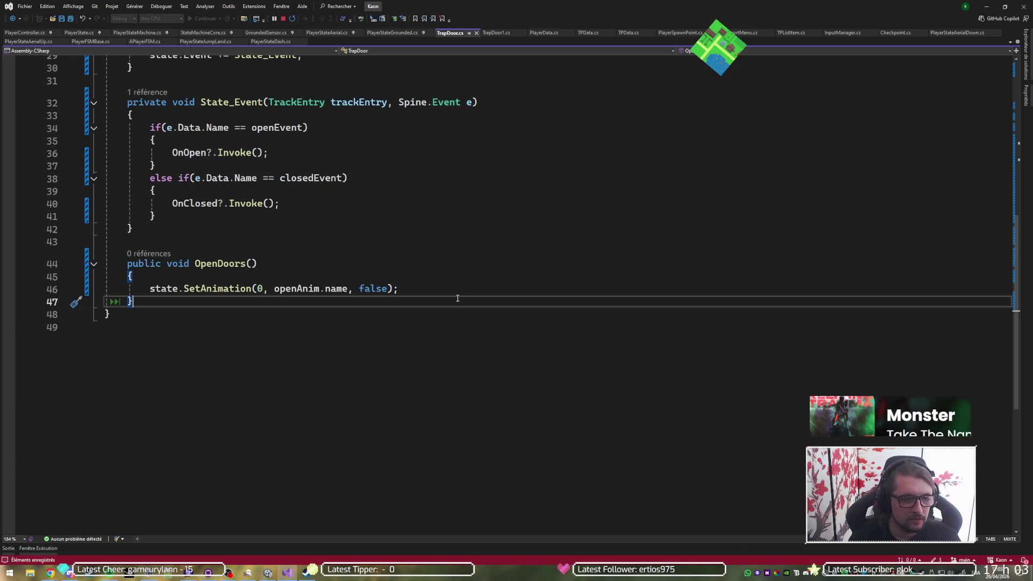
# - Duplicate the OpenDoors method and rename the copy to CloseDoors
pyautogui.hotkey('shift', 'Up')
pyautogui.hotkey('shift', 'Up')
pyautogui.hotkey('shift', 'Up')
pyautogui.hotkey('ctrl', 'd')
pyautogui.press('Right')
pyautogui.press('Up')
pyautogui.press('Up')
pyautogui.press('Up')
pyautogui.hotkey('ctrl', 'Right')
pyautogui.hotkey('ctrl', 'Right')
pyautogui.hotkey('ctrl', 'r')
pyautogui.hotkey('ctrl', 'r')
pyautogui.press('Delete')
pyautogui.press('Delete')
pyautogui.press('Delete')
pyautogui.write('Cm')
pyautogui.press('BackSpace')
pyautogui.write('lose')
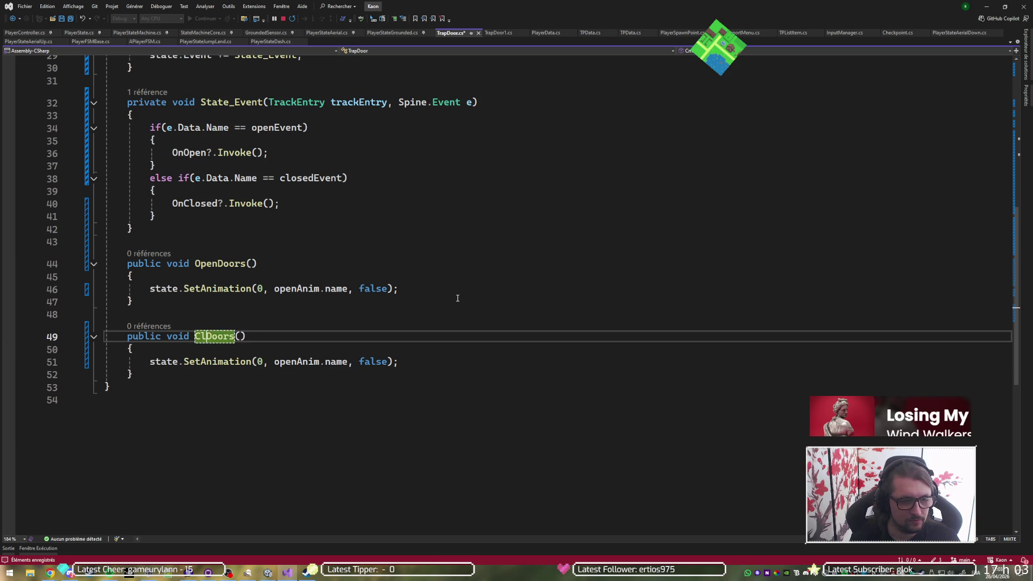
pyautogui.press('Return')
# - Change CloseDoors' animation argument from openAnim to closeAnim and save
pyautogui.press('Down')
pyautogui.press('Down')
pyautogui.hotkey('ctrl', 'Right')
pyautogui.hotkey('ctrl', 'Right')
pyautogui.hotkey('ctrl', 'Right')
pyautogui.press('Delete')
pyautogui.press('Delete')
pyautogui.press('Delete')
pyautogui.write('clo')
pyautogui.press('Return')
pyautogui.press('BackSpace')
pyautogui.press('BackSpace')
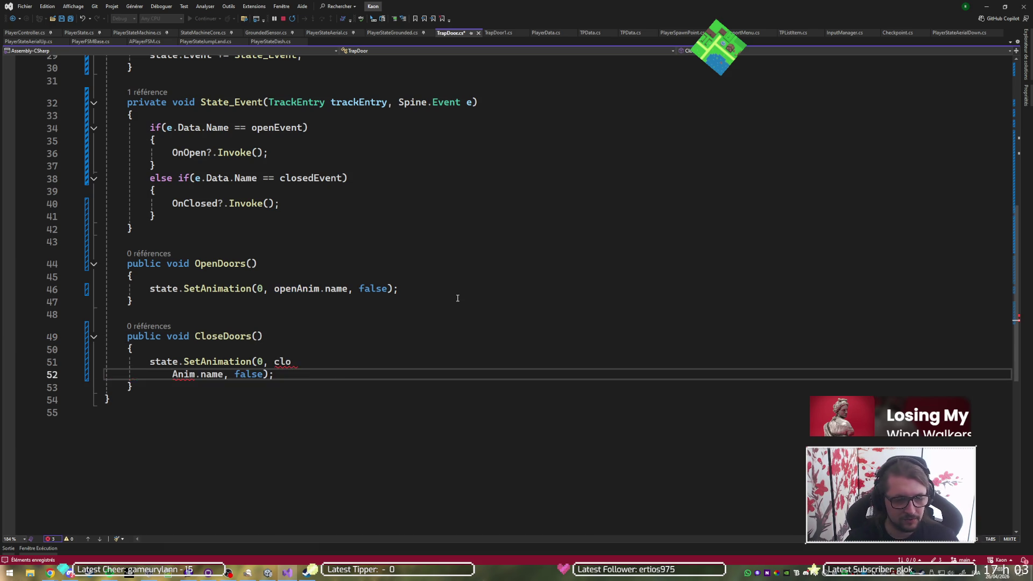
pyautogui.write('seAnim.name, false);')
pyautogui.hotkey('ctrl', 's')
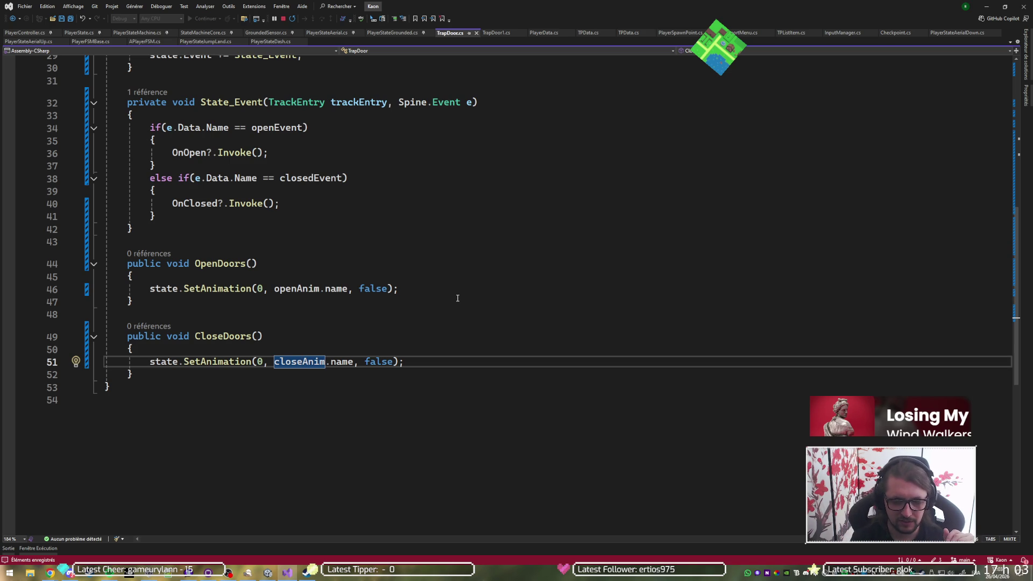
# - Look over the OnClosed call and field declarations, saving TrapDoor.cs again
pyautogui.press('Left')
pyautogui.press('Left')
pyautogui.press('Left')
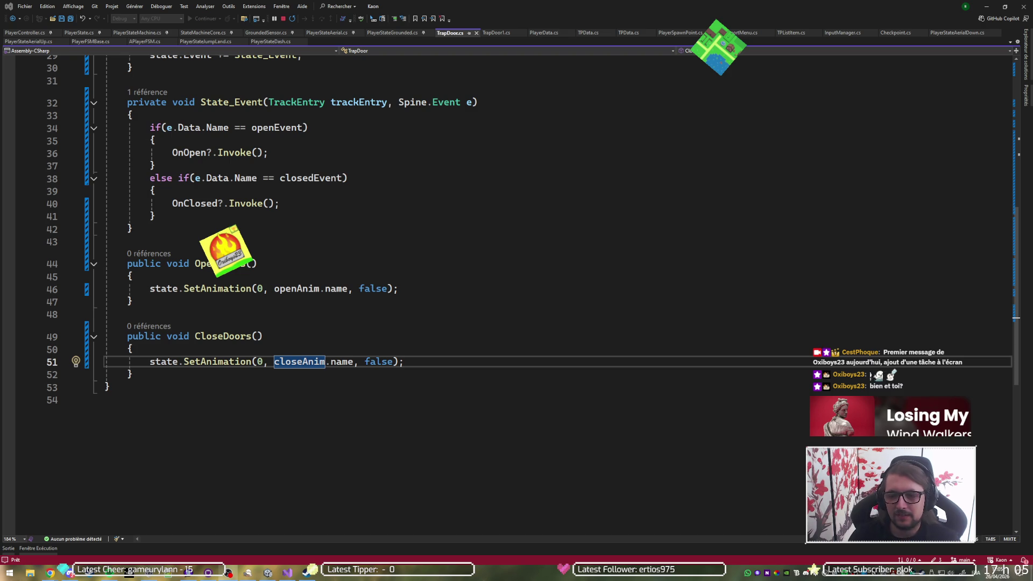
pyautogui.scroll(4, 389, 297)
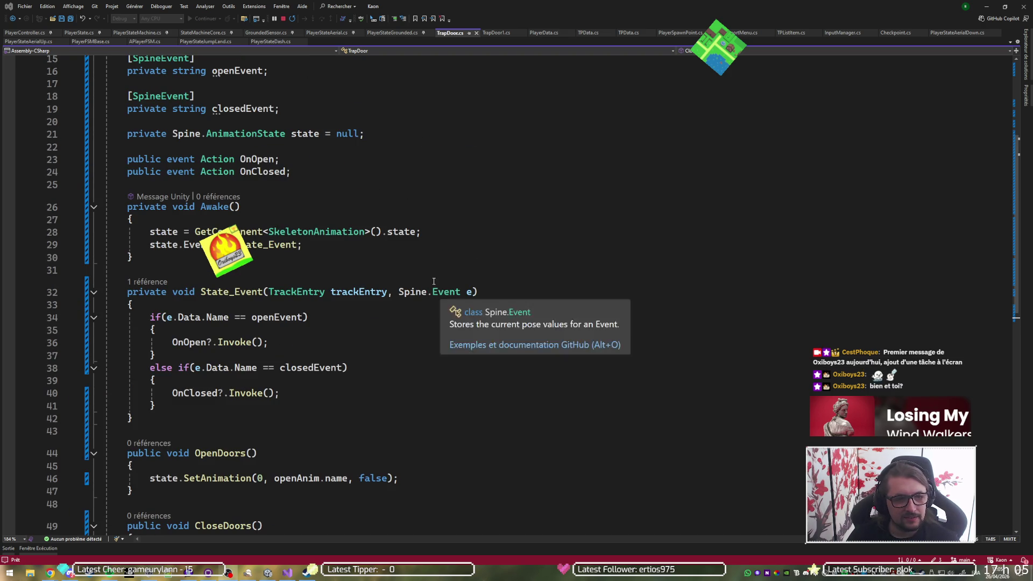
pyautogui.scroll(-2, 417, 279)
pyautogui.click(417, 279)
pyautogui.scroll(1, 416, 279)
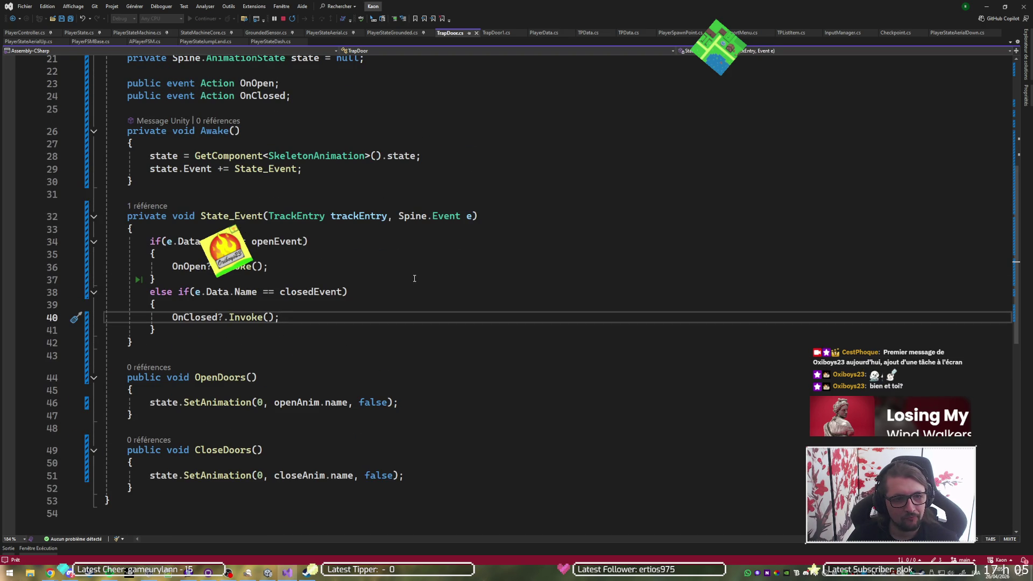
pyautogui.scroll(6, 414, 278)
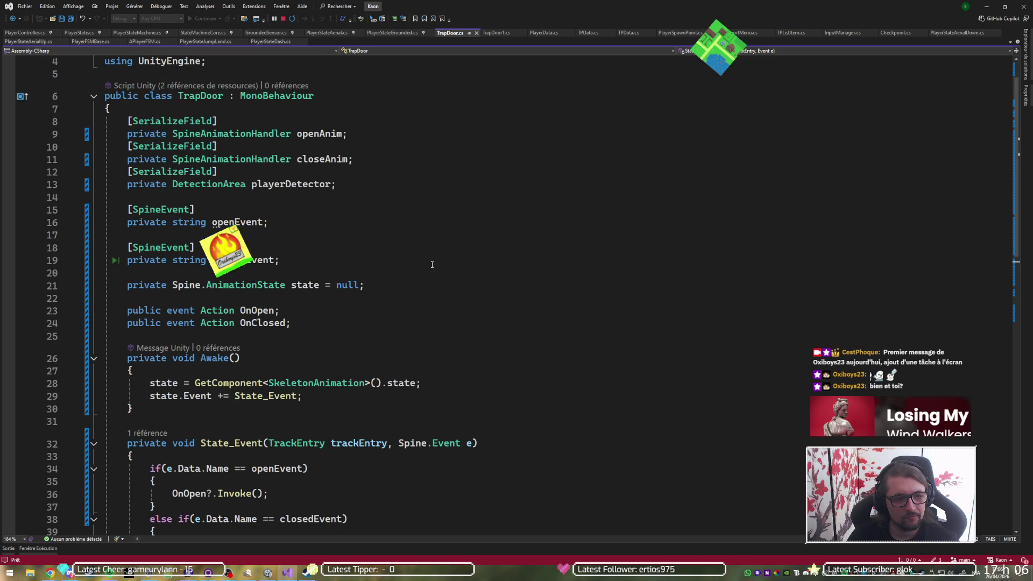
pyautogui.click(598, 235)
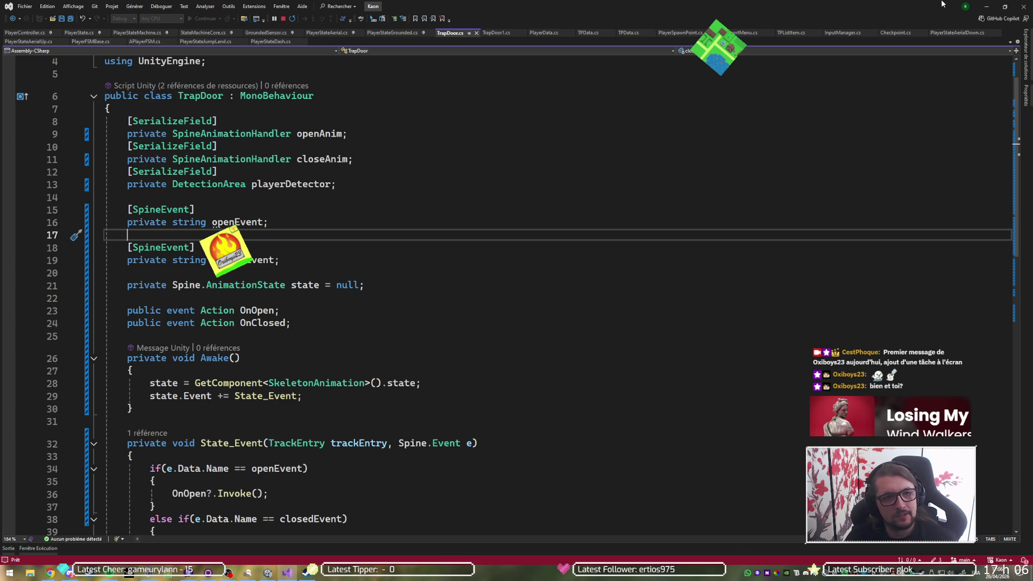
pyautogui.hotkey('ctrl', 's')
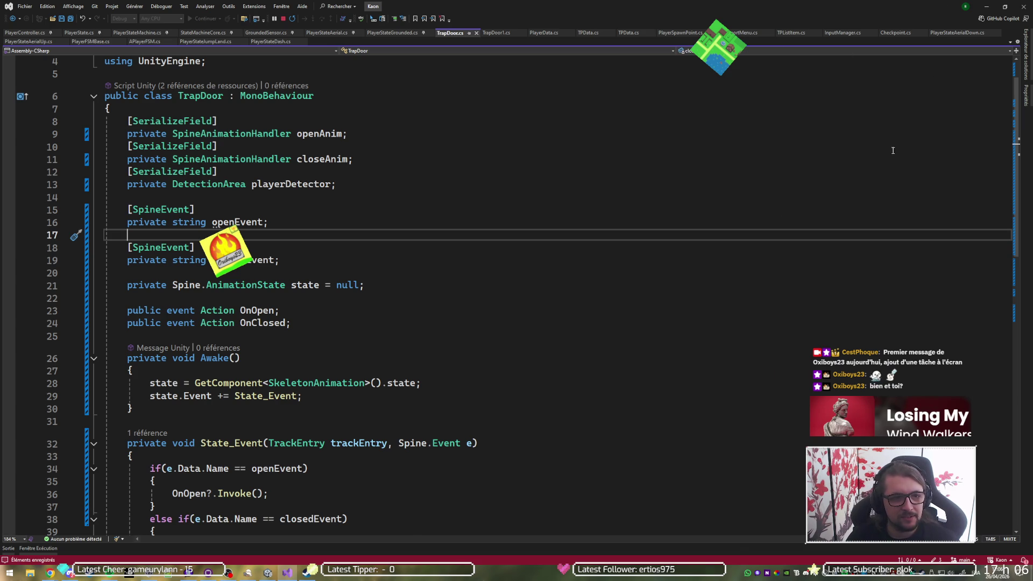
pyautogui.click(367, 185)
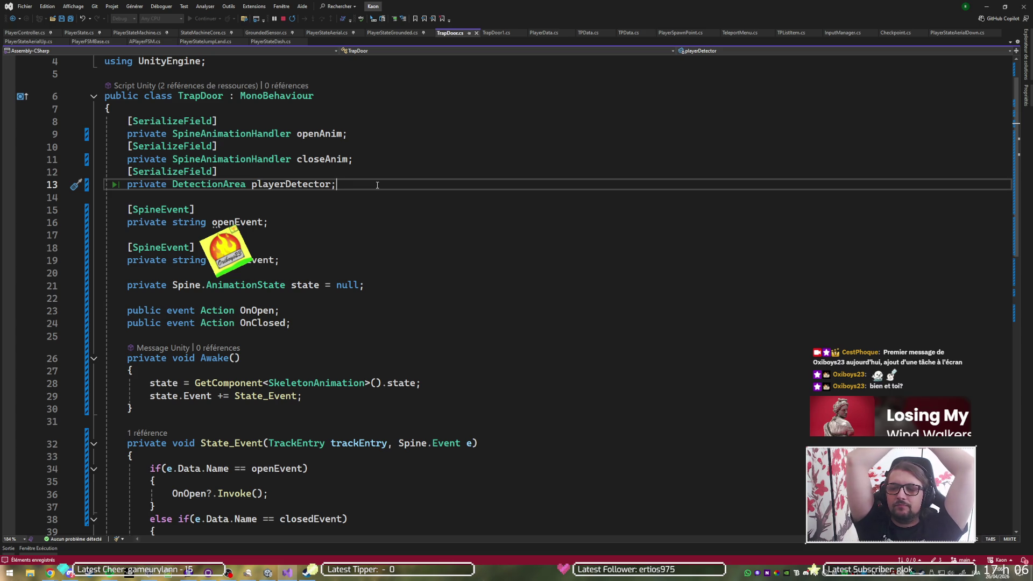
# - Delete the [SerializeField] DetectionArea playerDetector lines and remove a stray '<' character
pyautogui.hotkey('shift', 'Up')
pyautogui.hotkey('shift', 'Home')
pyautogui.press('BackSpace')
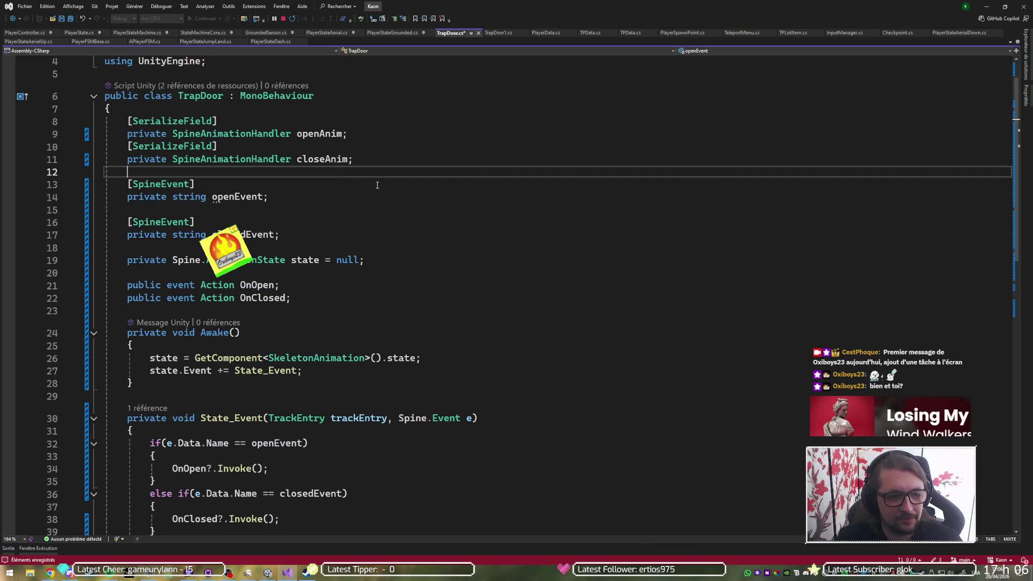
pyautogui.write('<')
pyautogui.hotkey('ctrl', 't')
pyautogui.press('Escape')
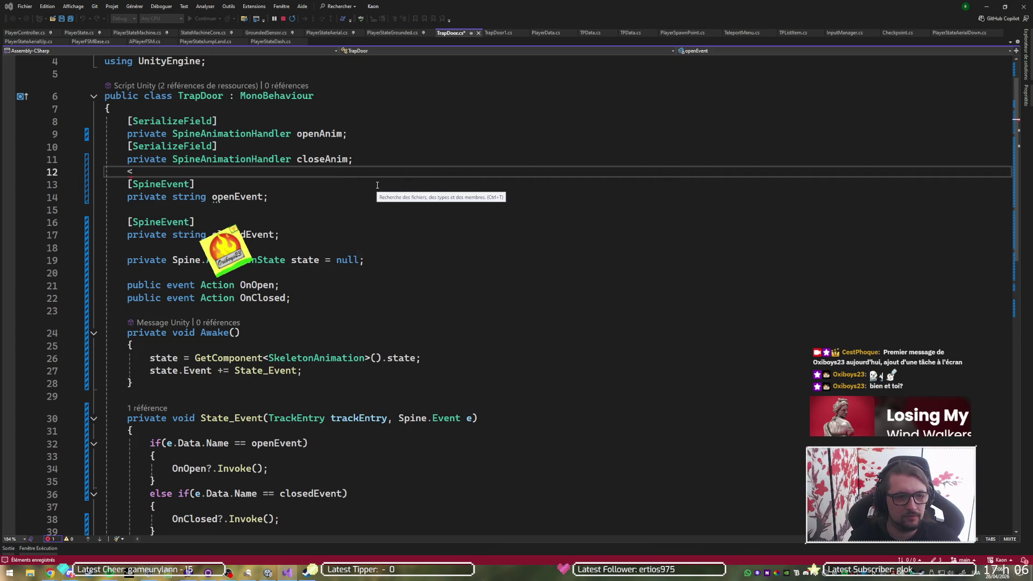
pyautogui.press('BackSpace')
pyautogui.scroll(-1, 377, 185)
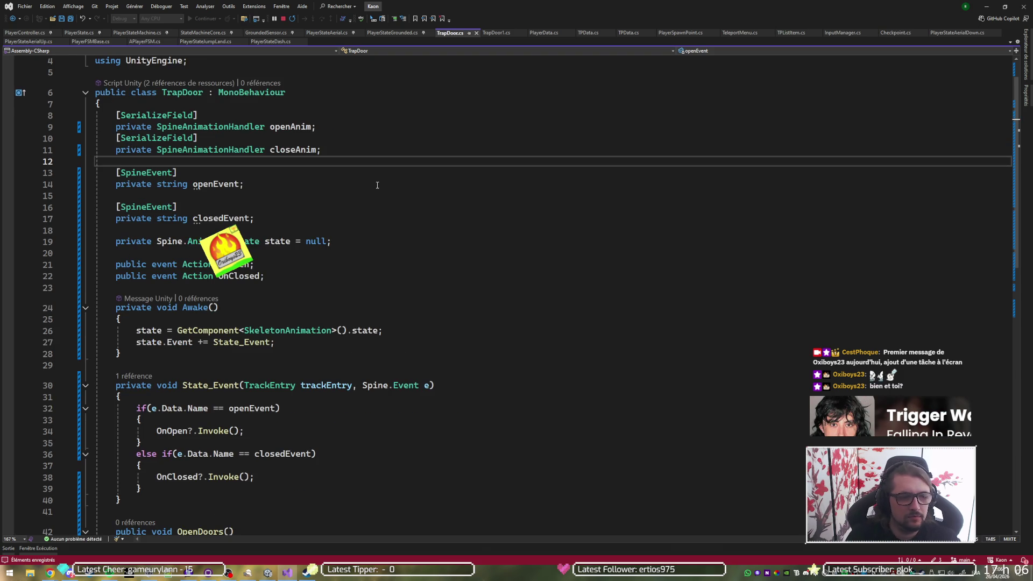
pyautogui.scroll(1, 437, 223)
pyautogui.click(521, 202)
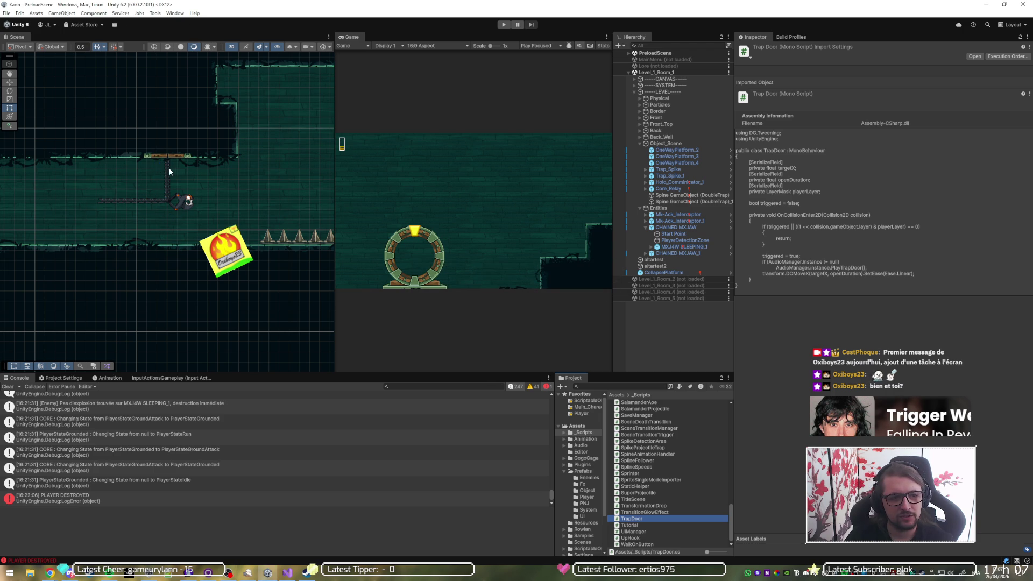
# - Add the Trap Door script to the DoubleTrap Spine GameObject and expand its Open Anim settings
pyautogui.click(168, 158)
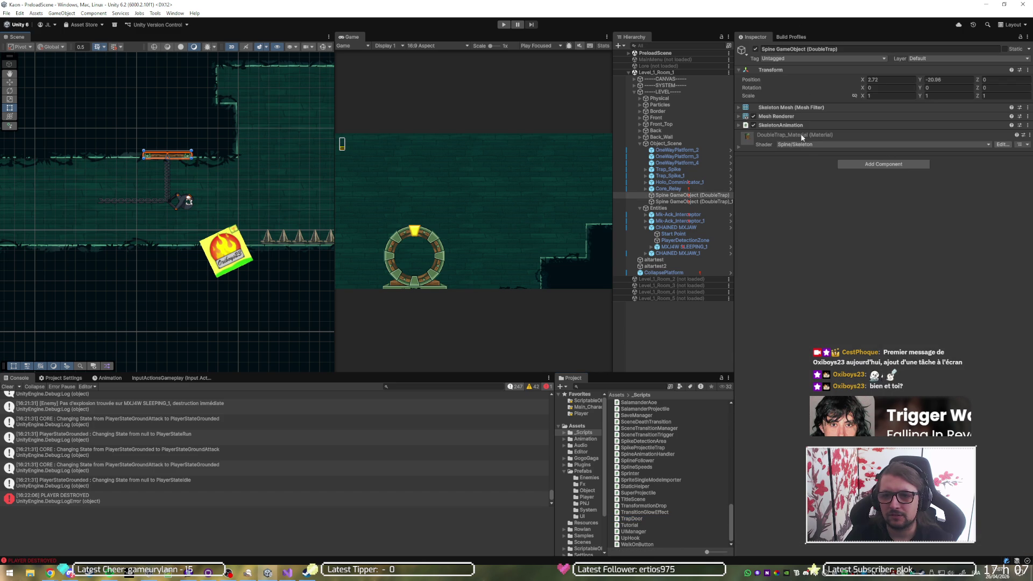
pyautogui.click(850, 167)
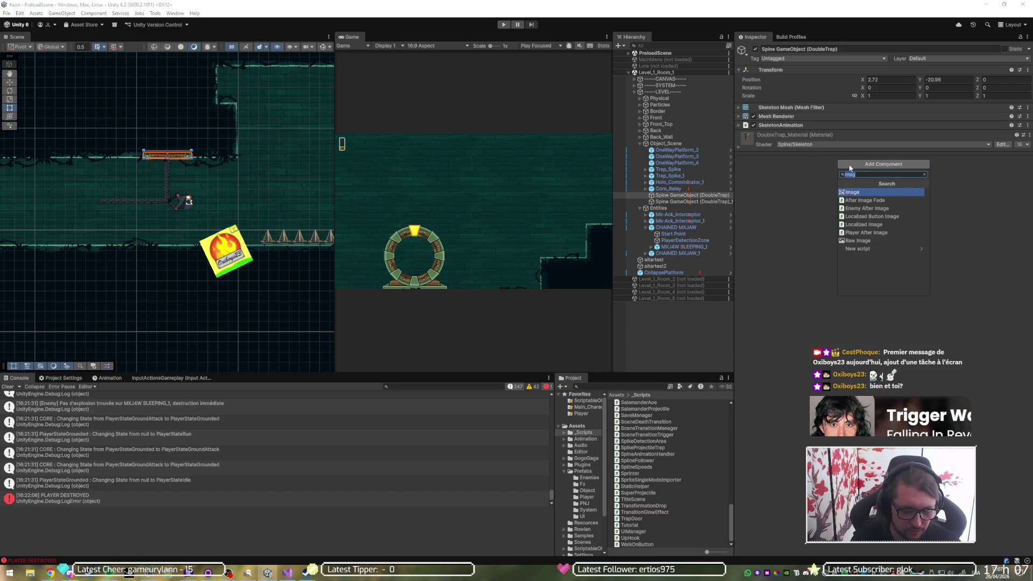
pyautogui.write('trapd')
pyautogui.press('Return')
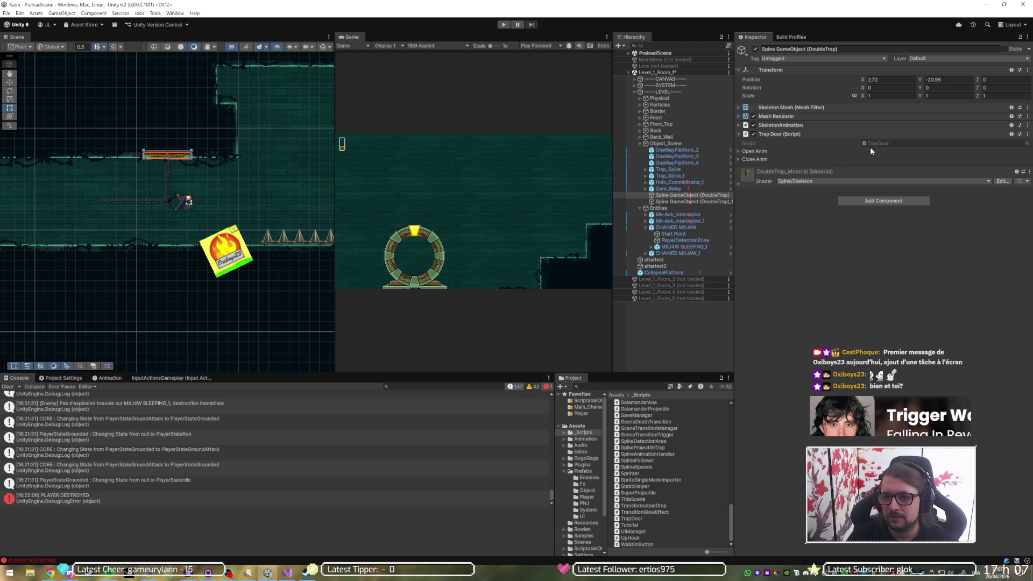
pyautogui.click(869, 151)
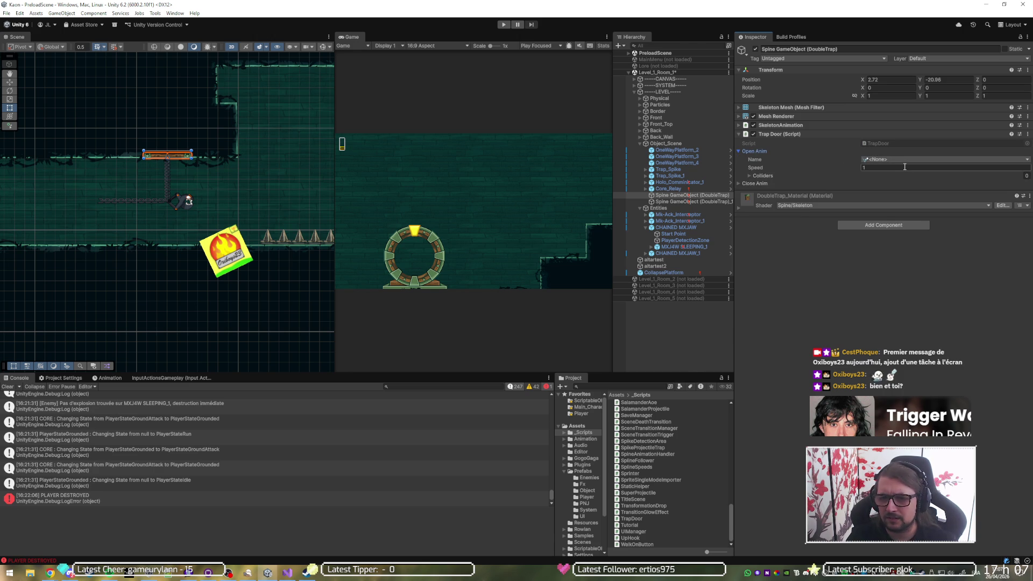
pyautogui.hotkey('alt', 'Tab')
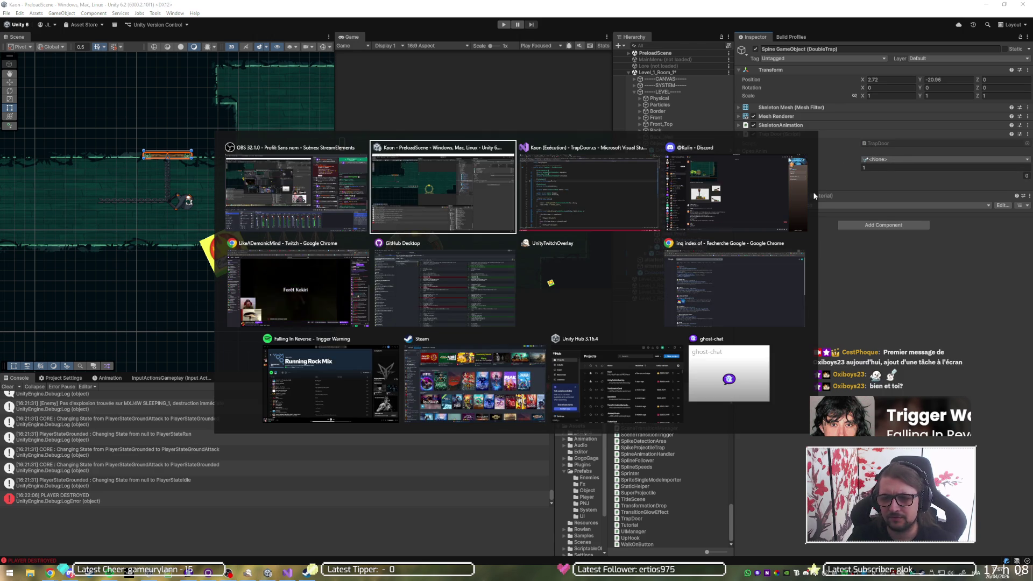
pyautogui.click(444, 201)
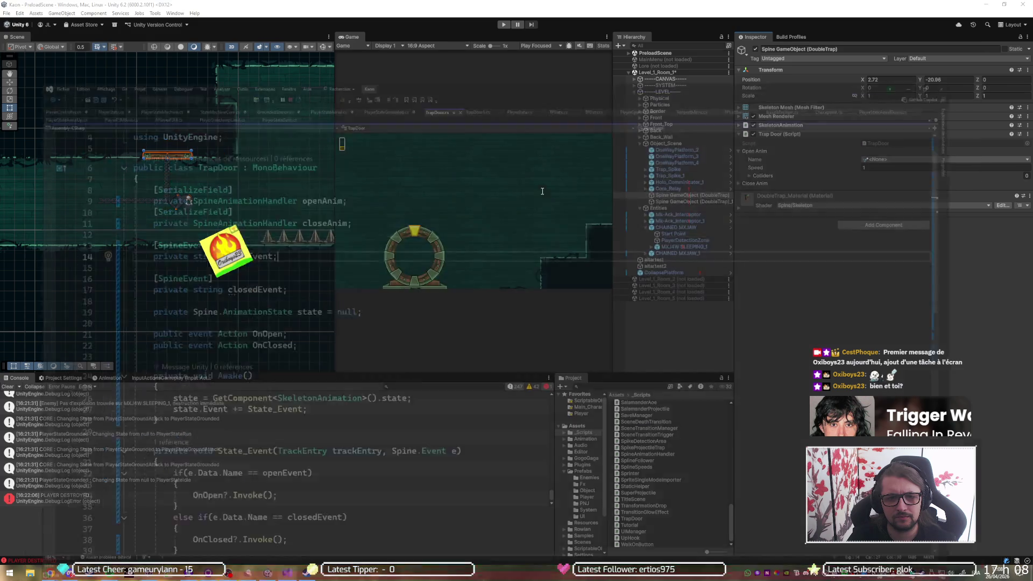
# - Return to TrapDoor.cs's field declarations and undo an accidentally typed letter
pyautogui.hotkey('alt', 'Tab')
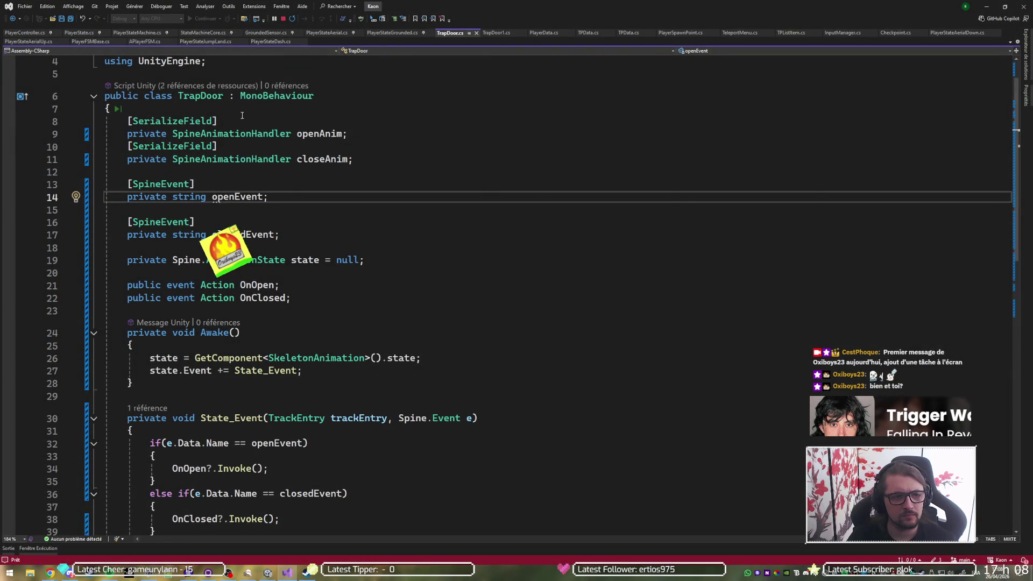
pyautogui.hotkey('alt', 'Tab')
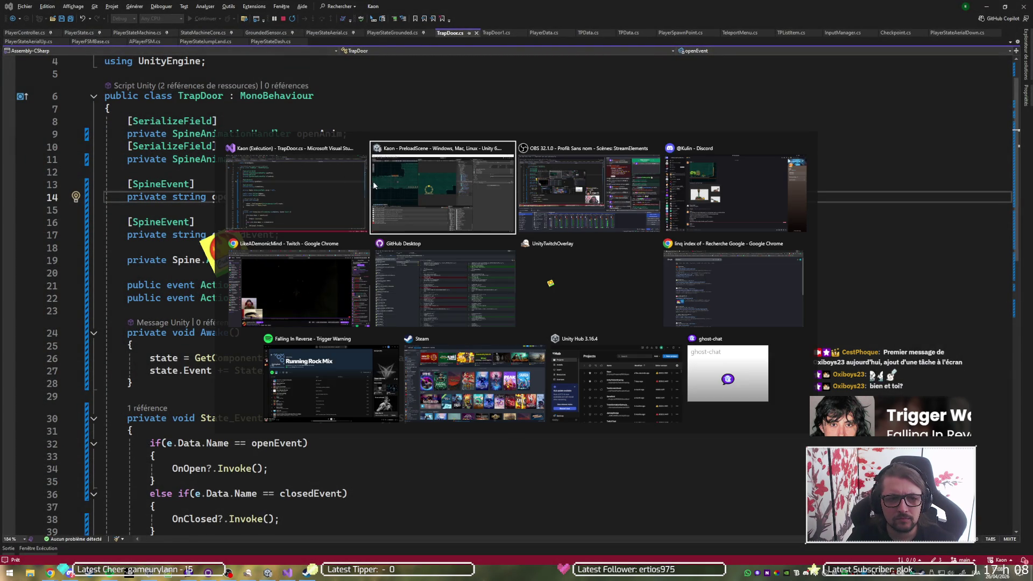
pyautogui.click(335, 192)
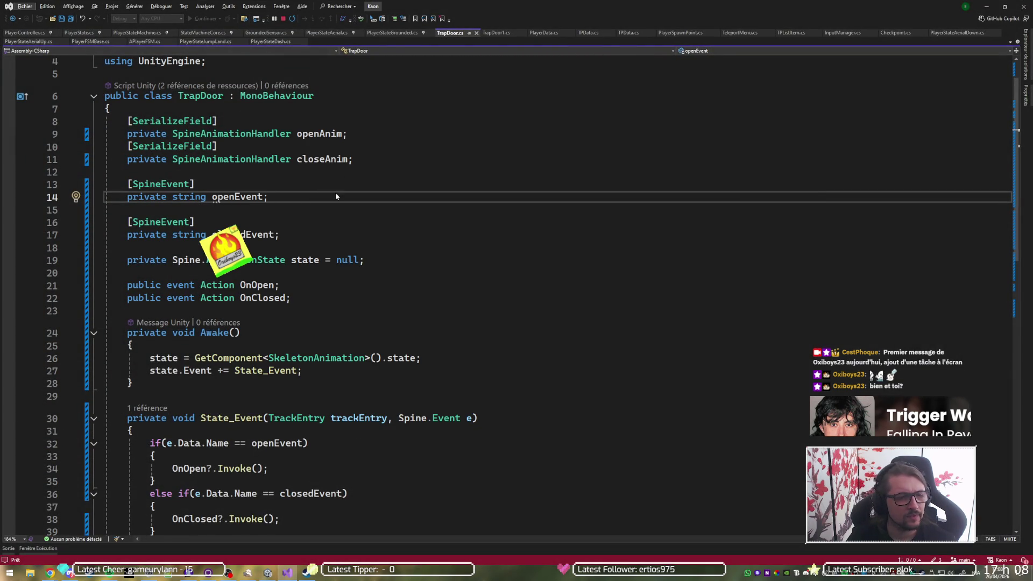
pyautogui.click(281, 185)
pyautogui.press('Up')
pyautogui.press('Up')
pyautogui.press('Up')
pyautogui.write('c')
pyautogui.press('Down')
pyautogui.press('Down')
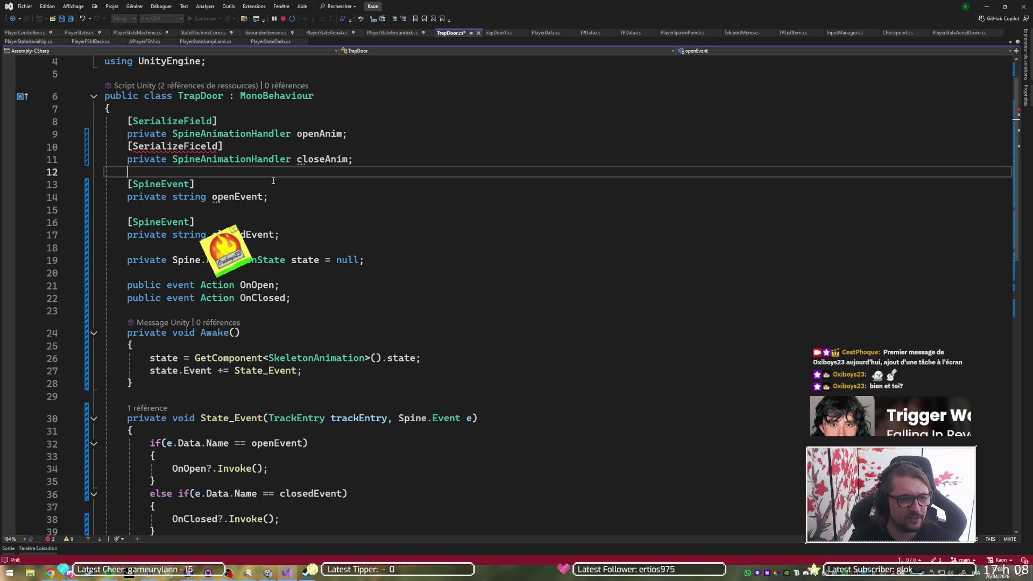
pyautogui.hotkey('ctrl', 'z')
pyautogui.press('Down')
pyautogui.press('Down')
pyautogui.press('Down')
# - Paste [SerializeField] above the openEvent and closedEvent attributes, save, and switch back to Unity
pyautogui.write('[SerializeField]')
pyautogui.press('Down')
pyautogui.press('Down')
pyautogui.press('Down')
pyautogui.write('[SerializeField]')
pyautogui.hotkey('ctrl', 's')
pyautogui.hotkey('alt', 'Tab')
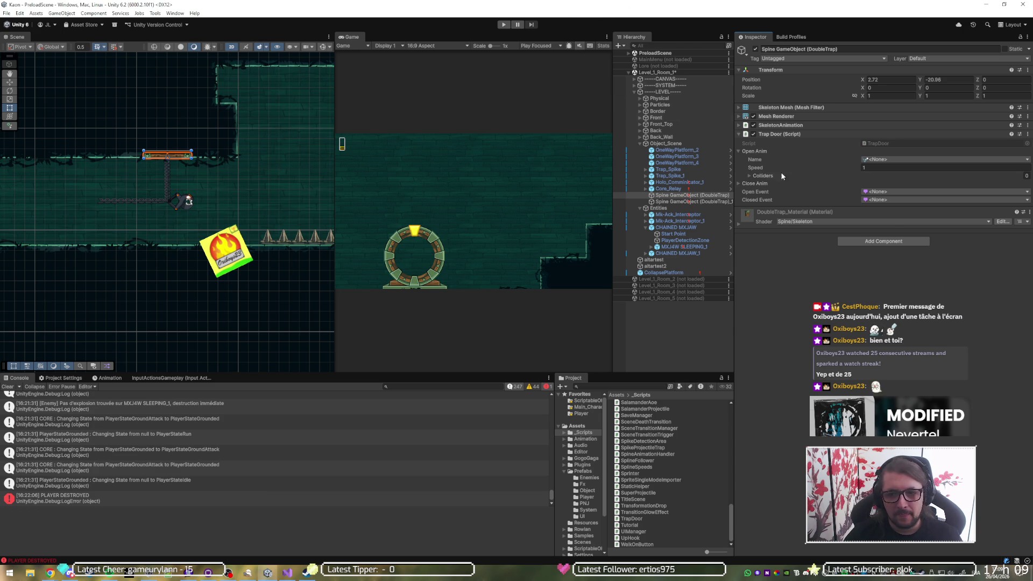
# - Leave Closed Event as None, pick Opening as the open animation and Close as the close animation
pyautogui.click(886, 200)
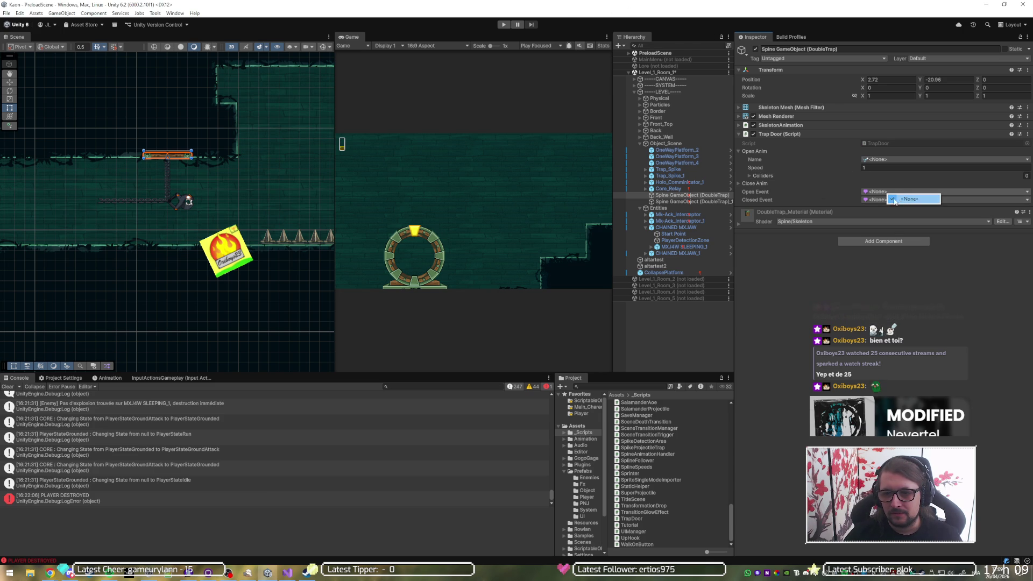
pyautogui.click(804, 254)
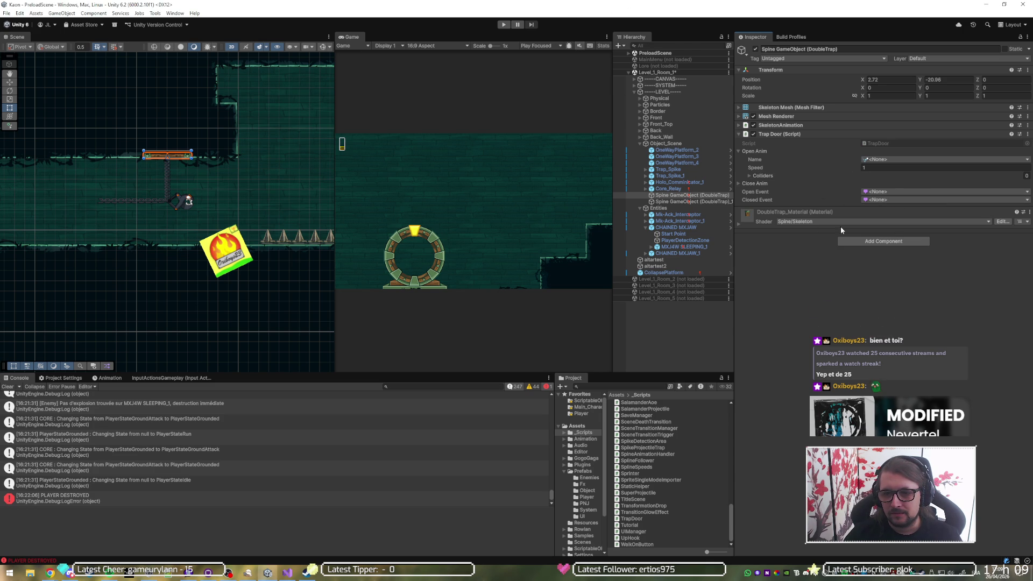
pyautogui.click(885, 160)
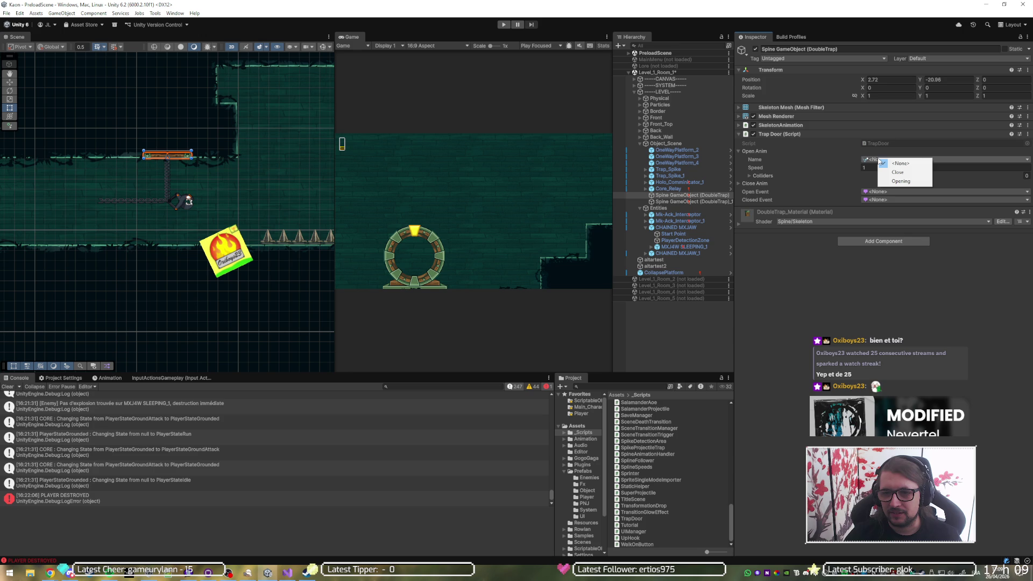
pyautogui.click(895, 181)
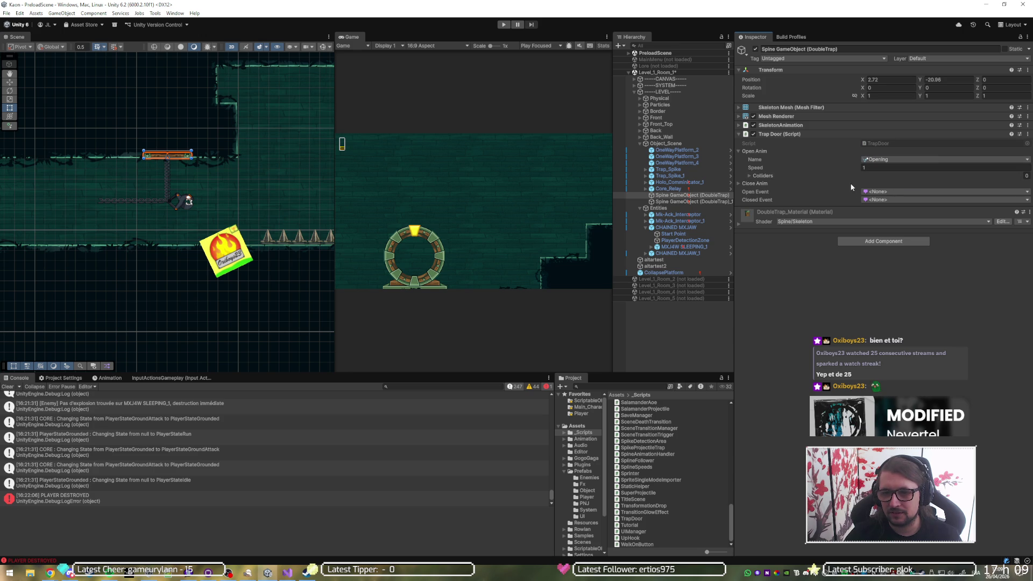
pyautogui.click(854, 182)
pyautogui.click(886, 192)
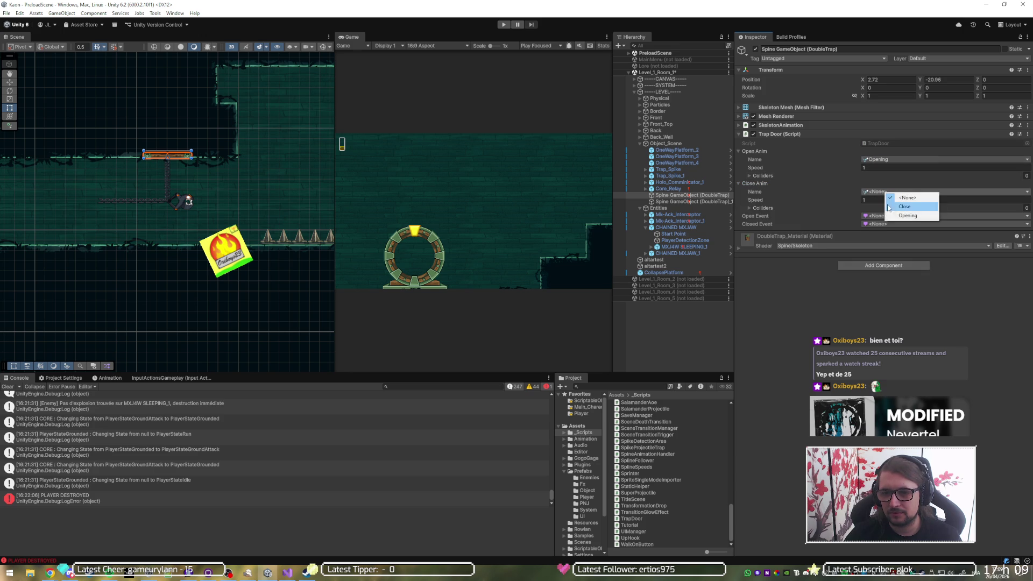
pyautogui.click(899, 206)
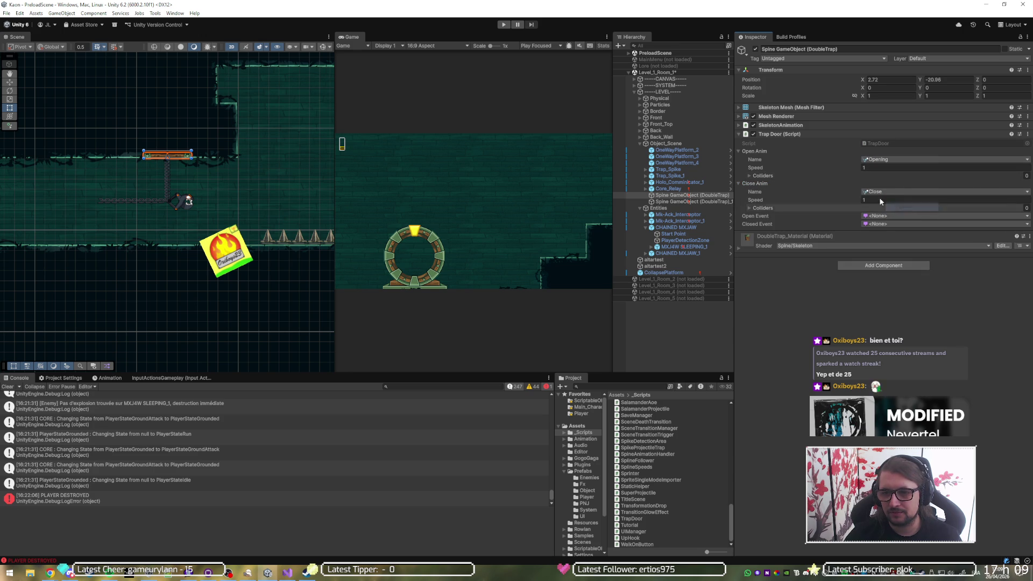
pyautogui.click(767, 153)
pyautogui.click(778, 160)
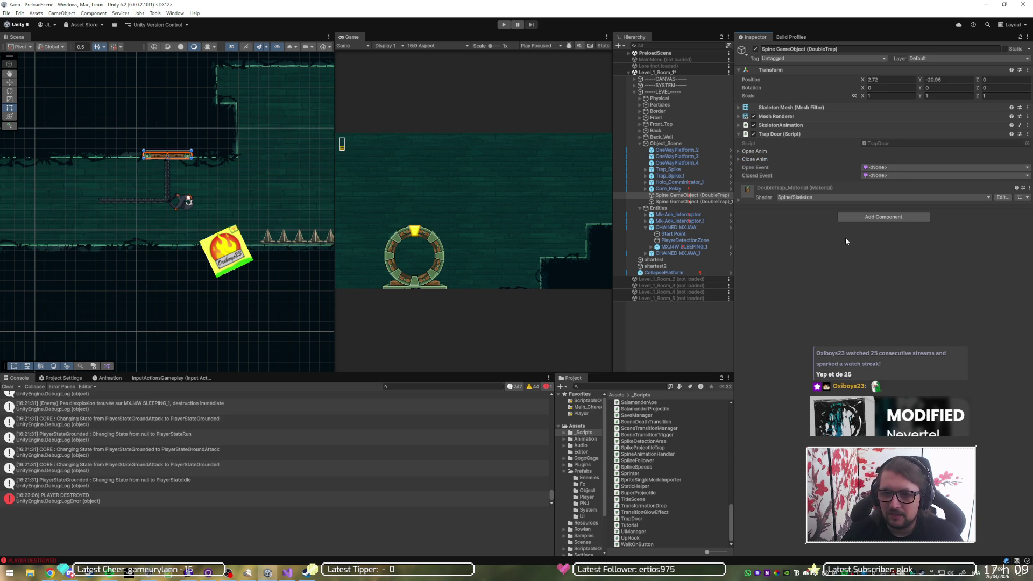
# - Start adding a component to the trap door, cancel it, and open DoubleTrap's context menu
pyautogui.click(868, 217)
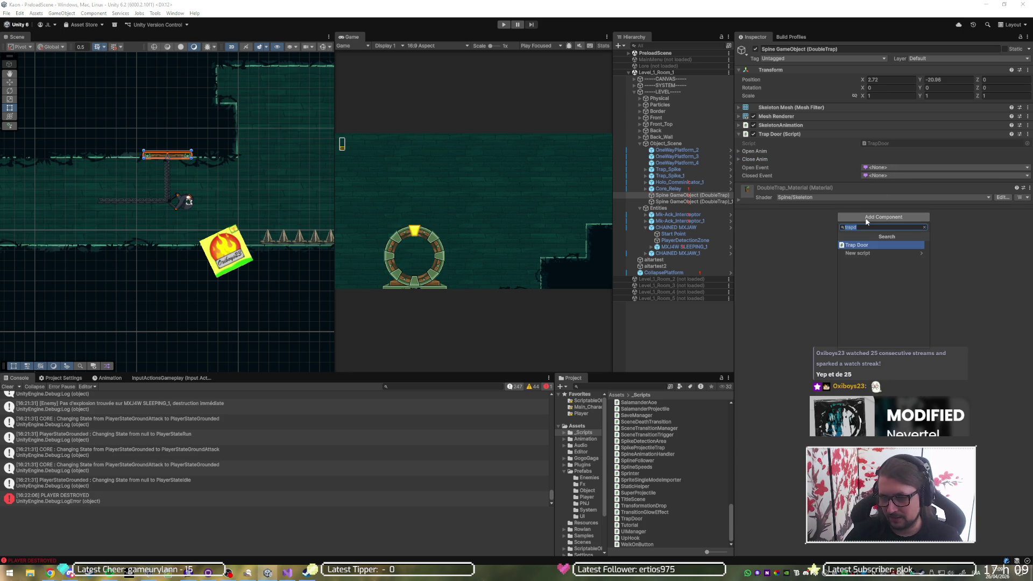
pyautogui.press('Escape')
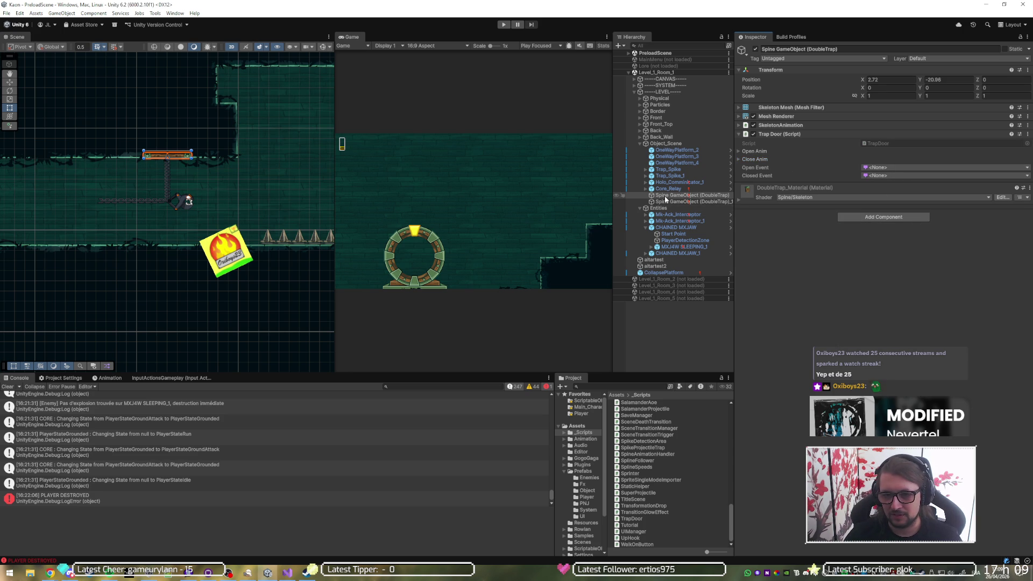
pyautogui.rightClick(664, 196)
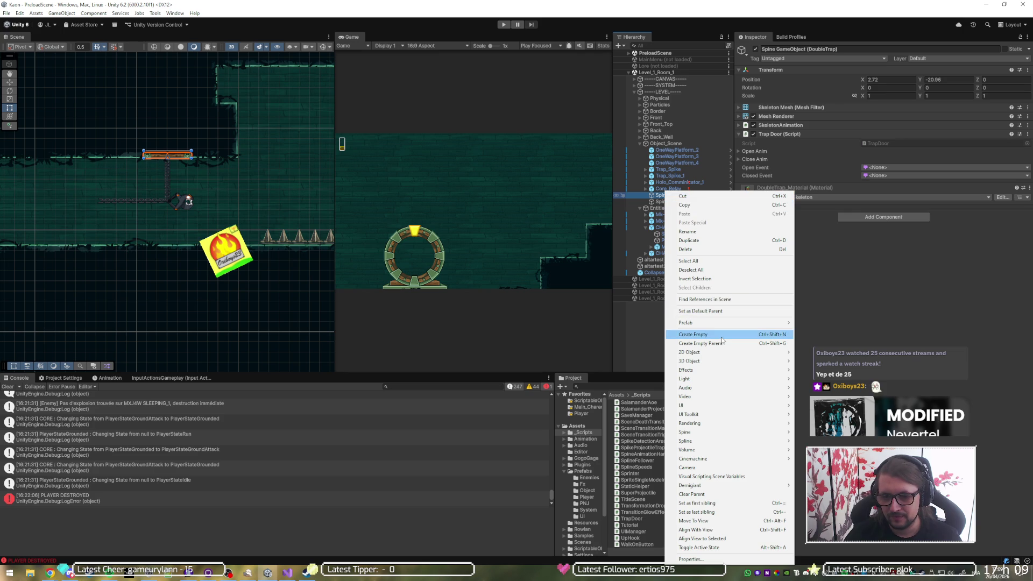
# - Browse the Prefabs subfolders (System, Object, Fx, Player, UI) and settle on Enemies
pyautogui.press('Escape')
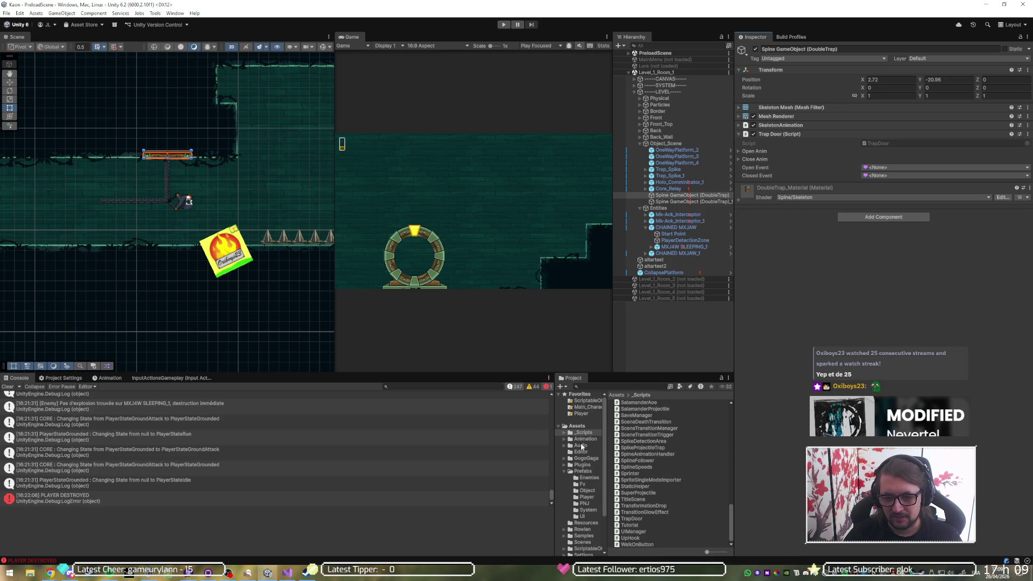
pyautogui.click(584, 472)
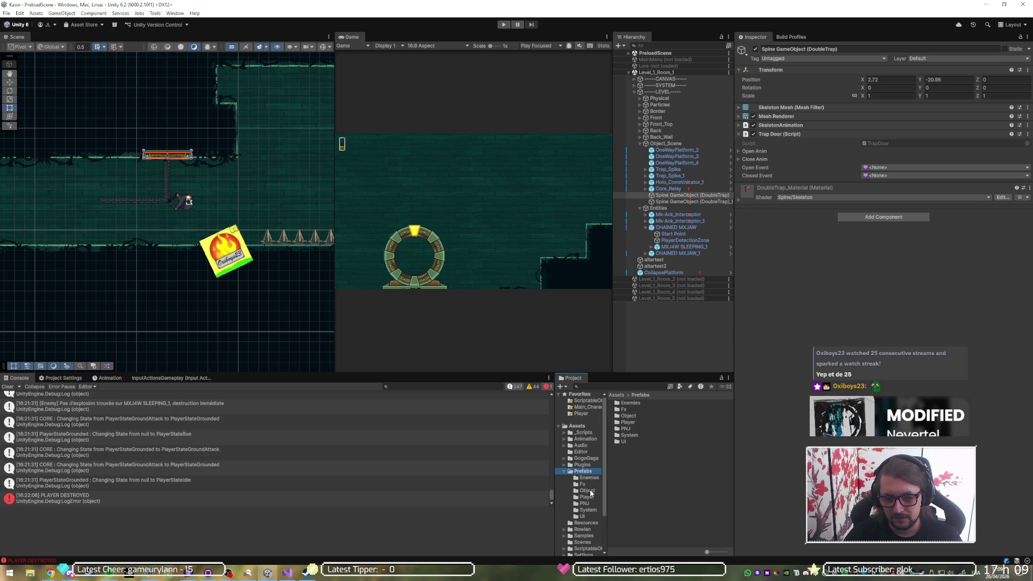
pyautogui.click(587, 511)
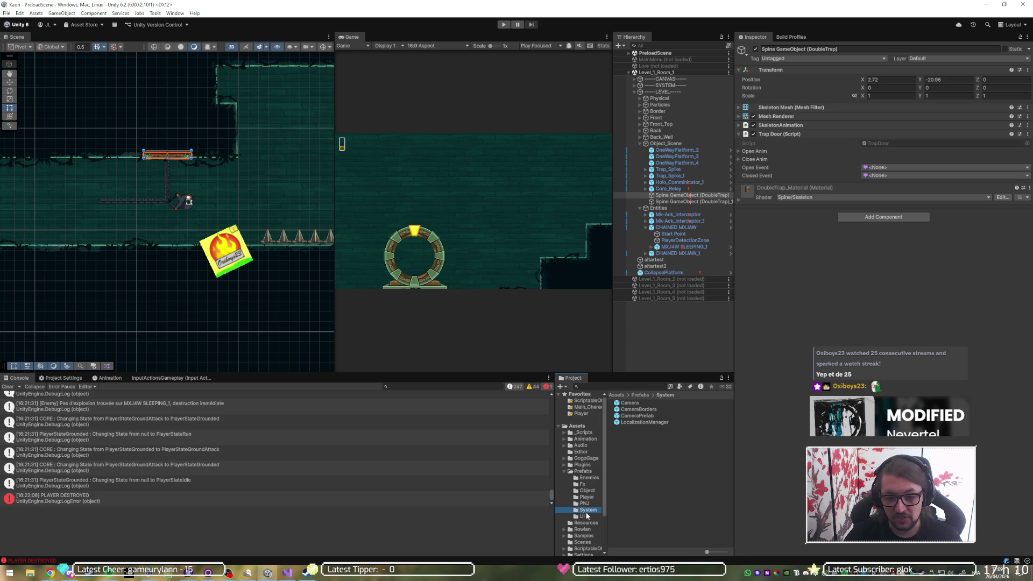
pyautogui.click(583, 491)
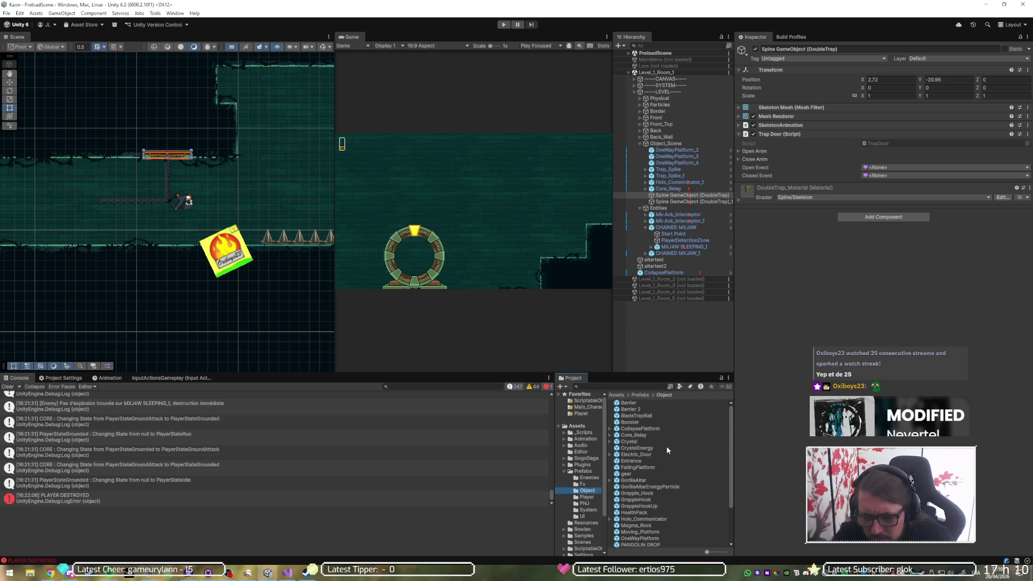
pyautogui.scroll(-3, 666, 446)
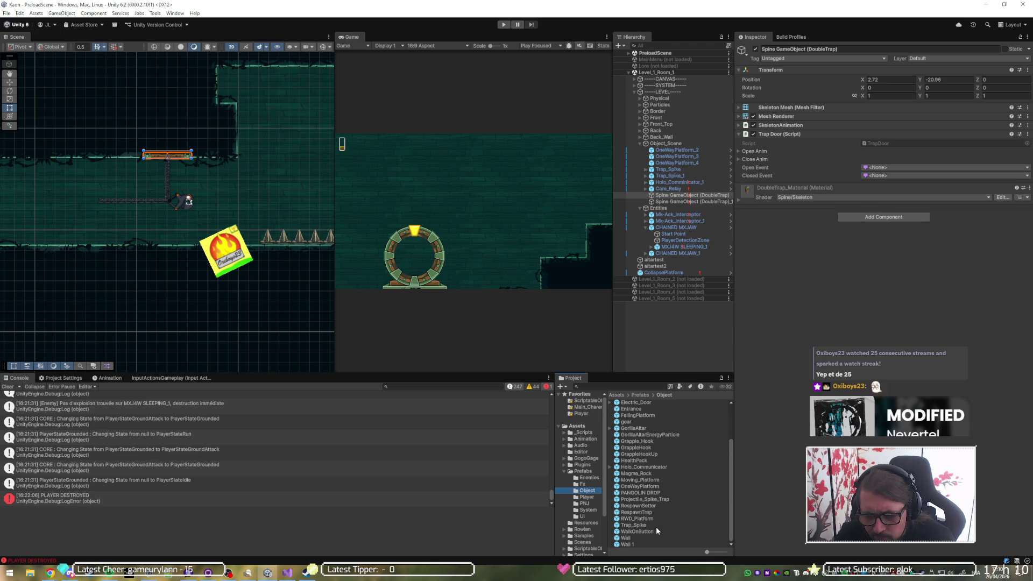
pyautogui.scroll(3, 670, 487)
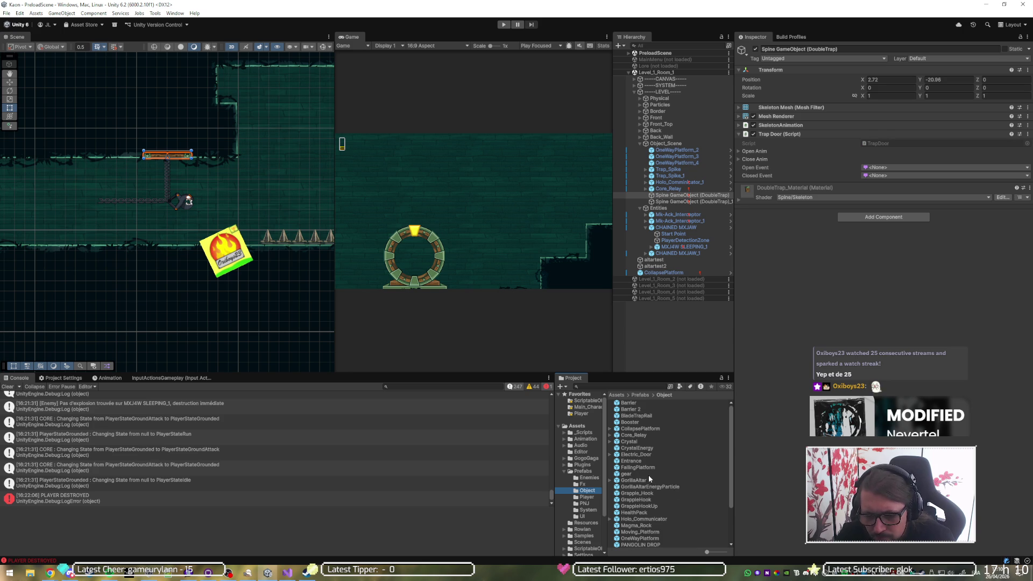
pyautogui.click(589, 479)
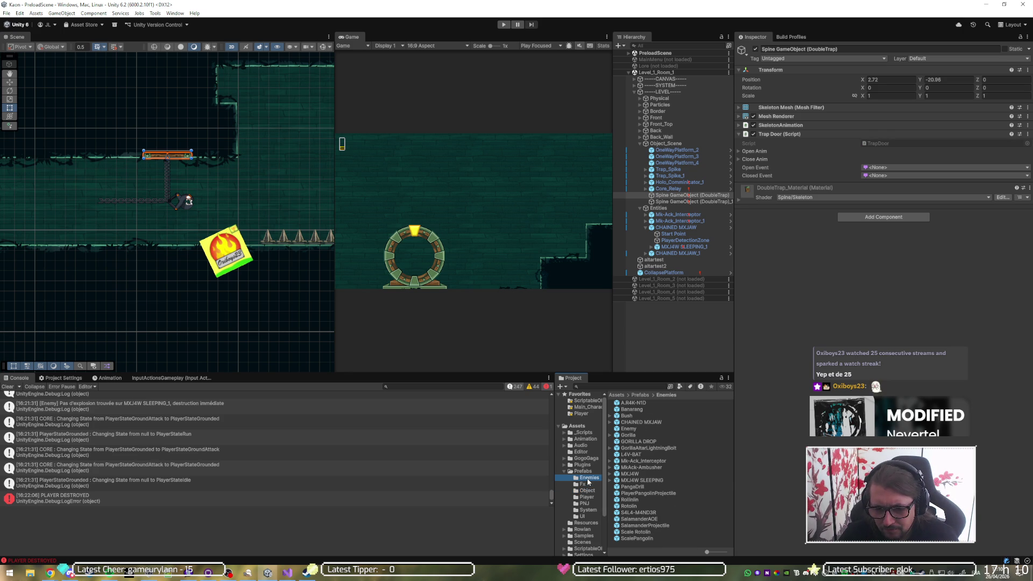
pyautogui.click(591, 485)
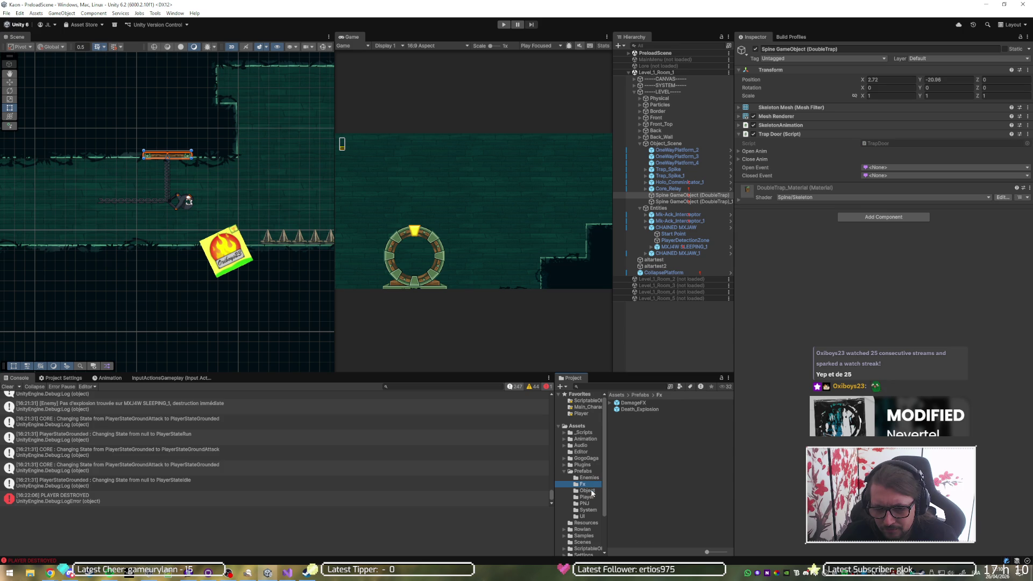
pyautogui.click(592, 491)
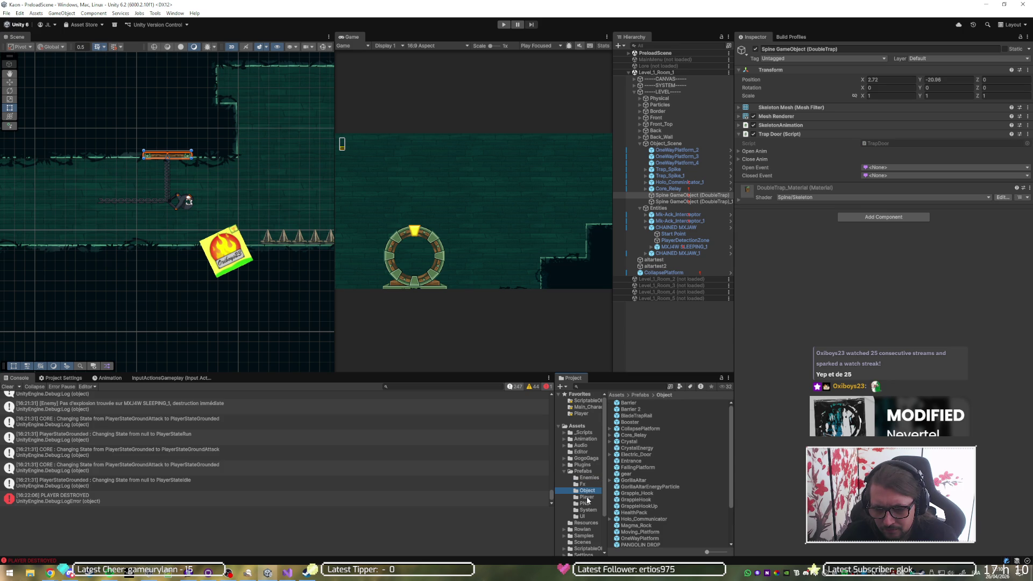
pyautogui.click(588, 498)
pyautogui.click(589, 504)
pyautogui.click(590, 510)
pyautogui.click(589, 516)
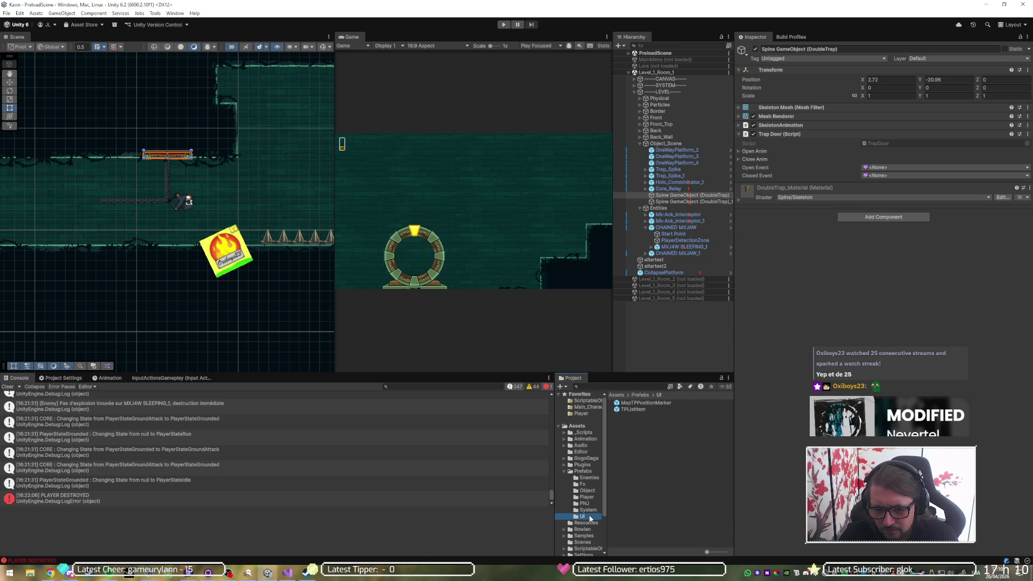
pyautogui.press('Up')
pyautogui.press('Up')
pyautogui.press('Up')
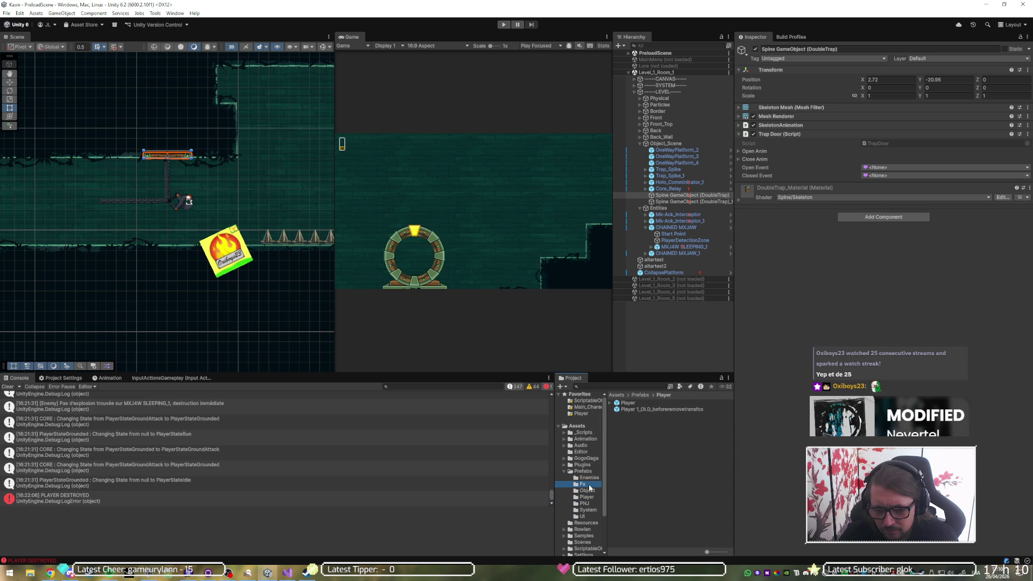
# - Open the Mk-Ack_Interceptor enemy prefab in Prefab Mode
pyautogui.click(611, 423)
pyautogui.click(610, 424)
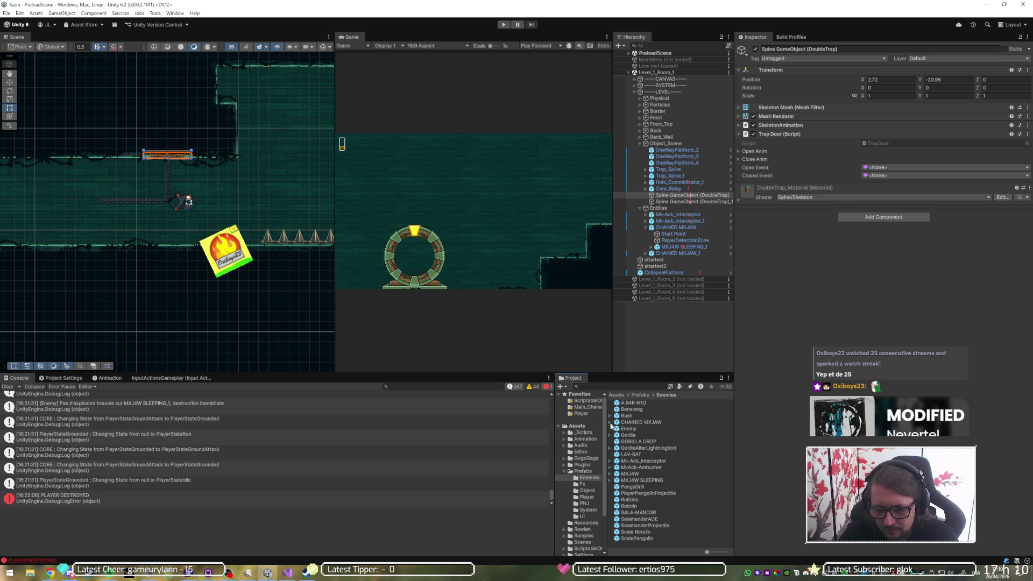
pyautogui.click(611, 461)
pyautogui.click(611, 462)
pyautogui.doubleClick(633, 461)
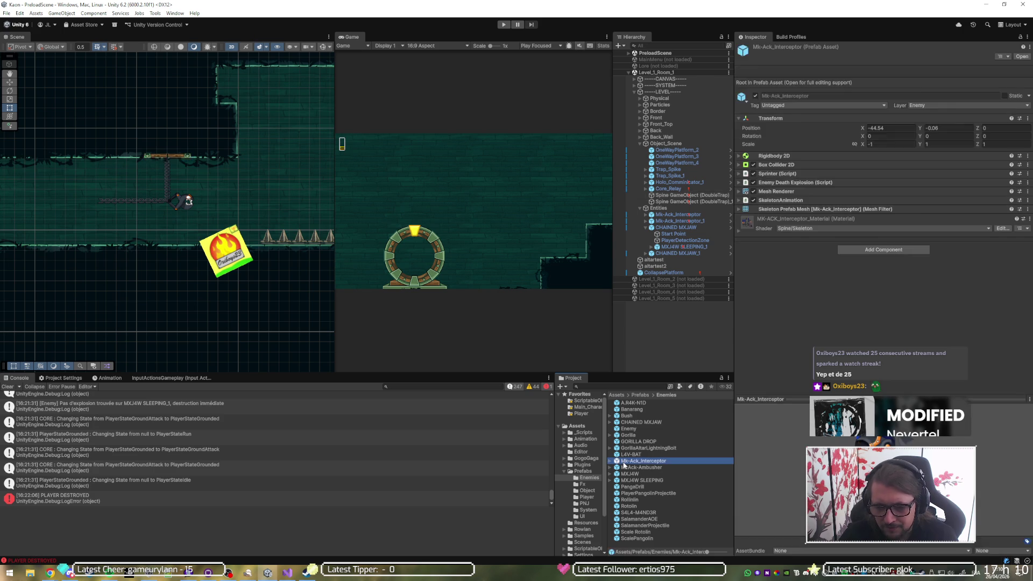
# - Inspect the interceptor's PlayerDetectionZone Detection Area, then return to the Level_1_Room_3 scene
pyautogui.click(675, 70)
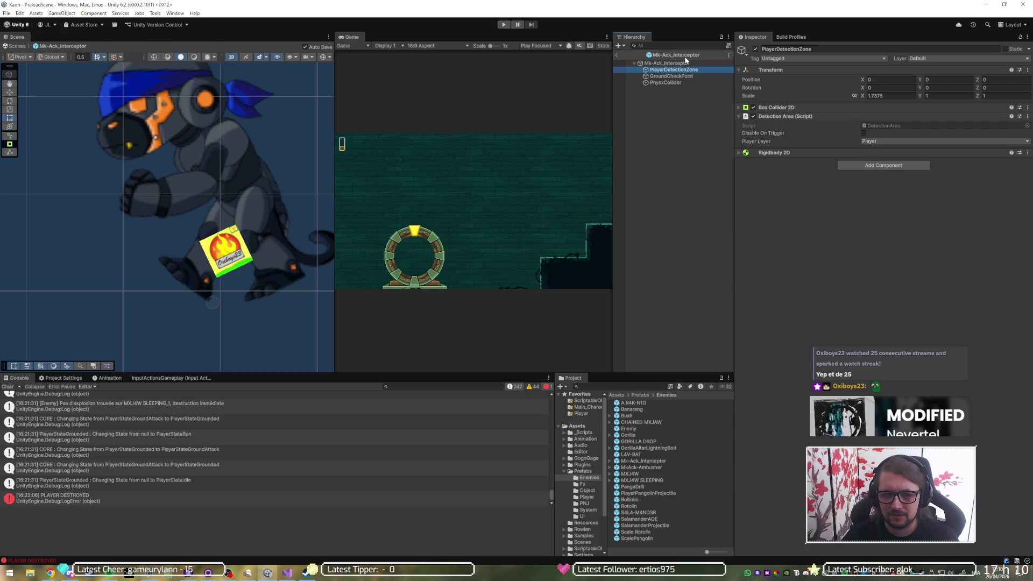
pyautogui.click(616, 55)
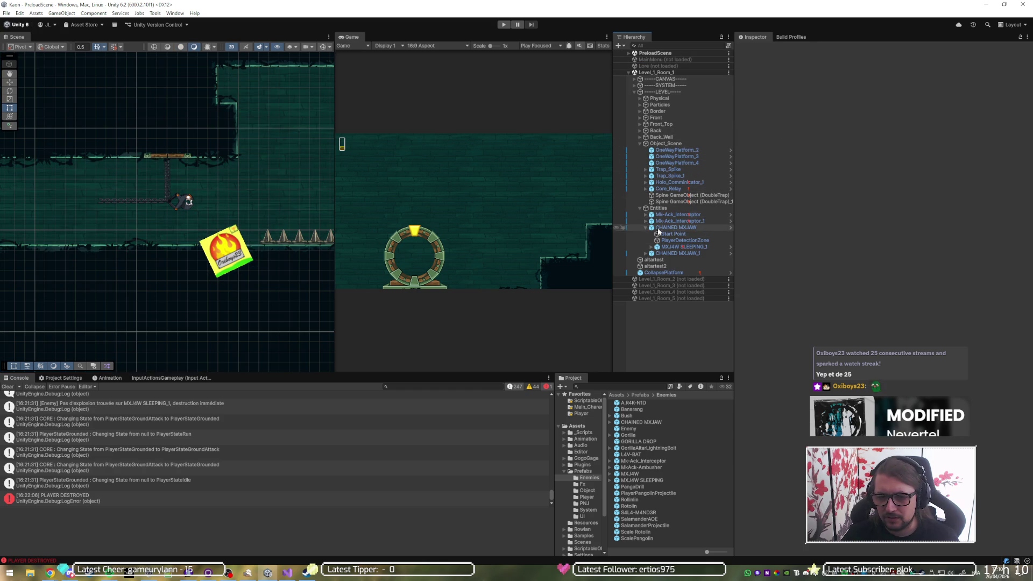
# - Select the PlayerDetectionZone under the DoubleTrap and set its X and Y position to 0
pyautogui.click(675, 197)
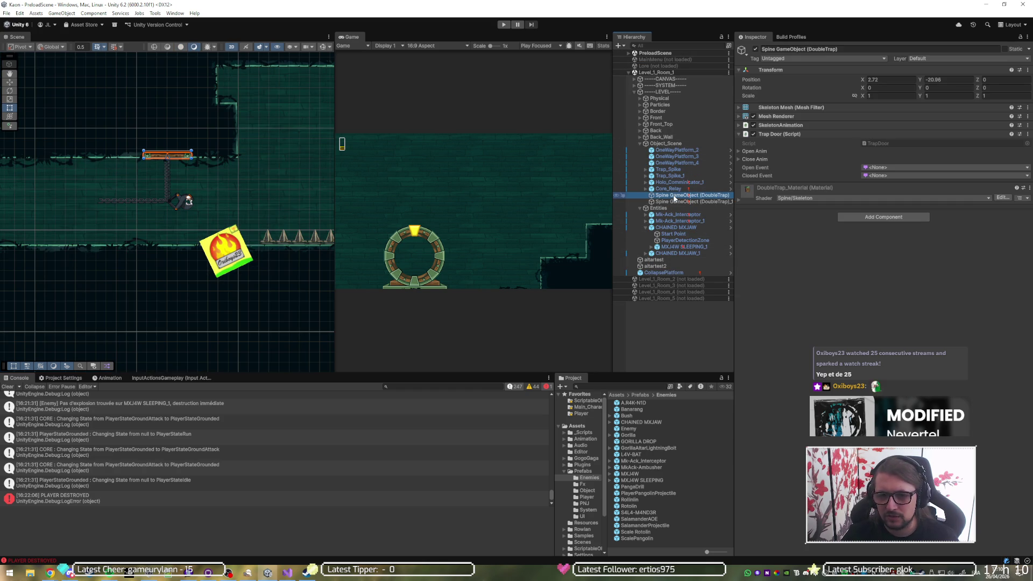
pyautogui.press('Right')
pyautogui.press('Down')
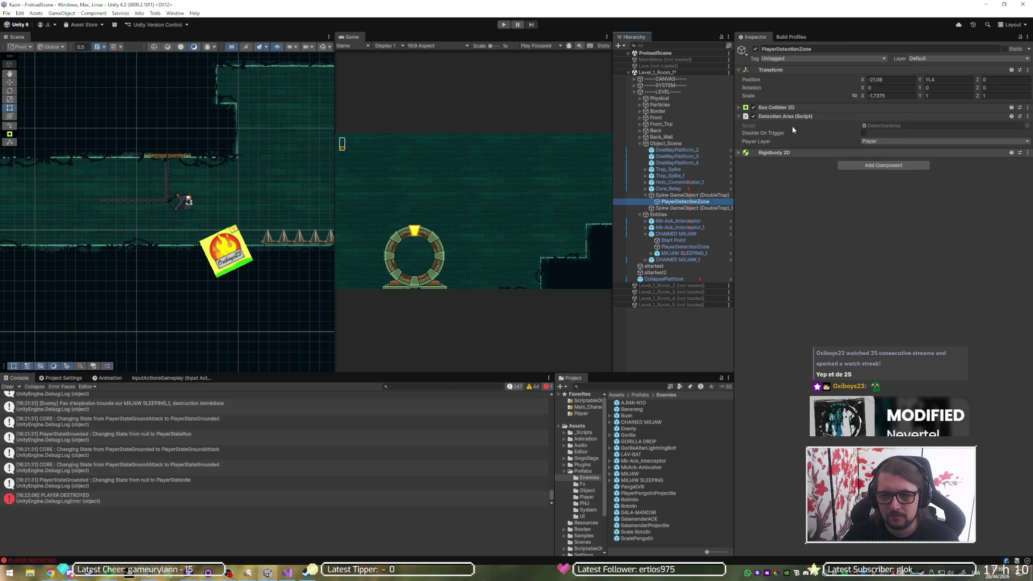
pyautogui.click(873, 79)
pyautogui.write('0')
pyautogui.press('Tab')
pyautogui.write('0')
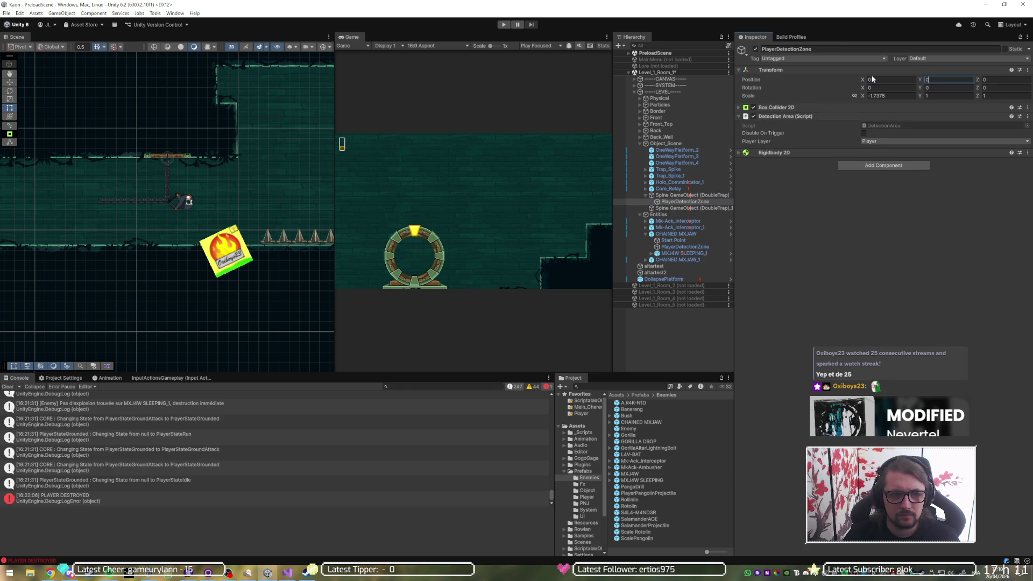
pyautogui.click(873, 108)
pyautogui.click(868, 118)
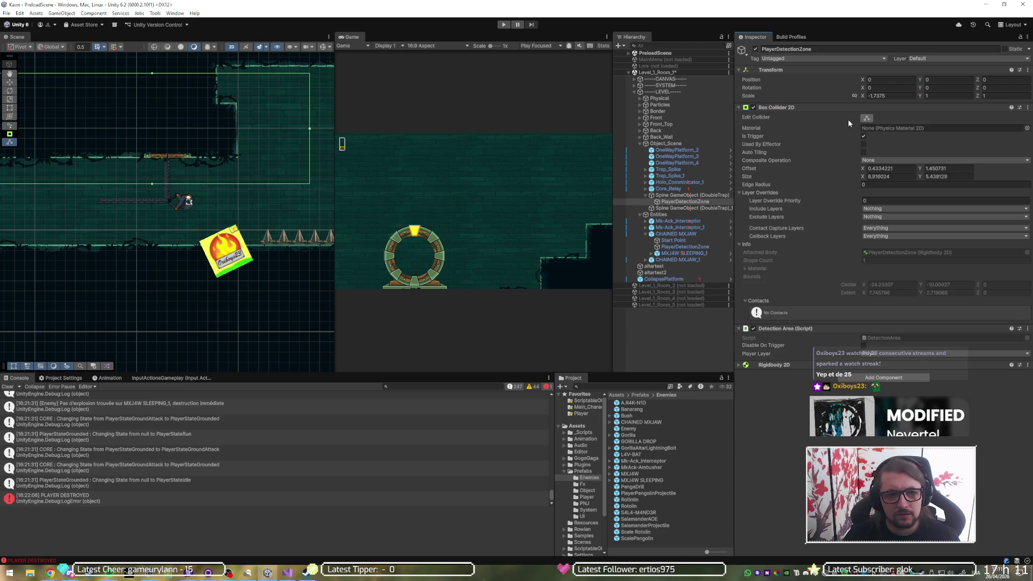
# - Set the collider Offset X to 0 and resize the box to about 5.68 × 4.89 around the trap
pyautogui.scroll(-2, 138, 180)
pyautogui.click(891, 169)
pyautogui.write('0')
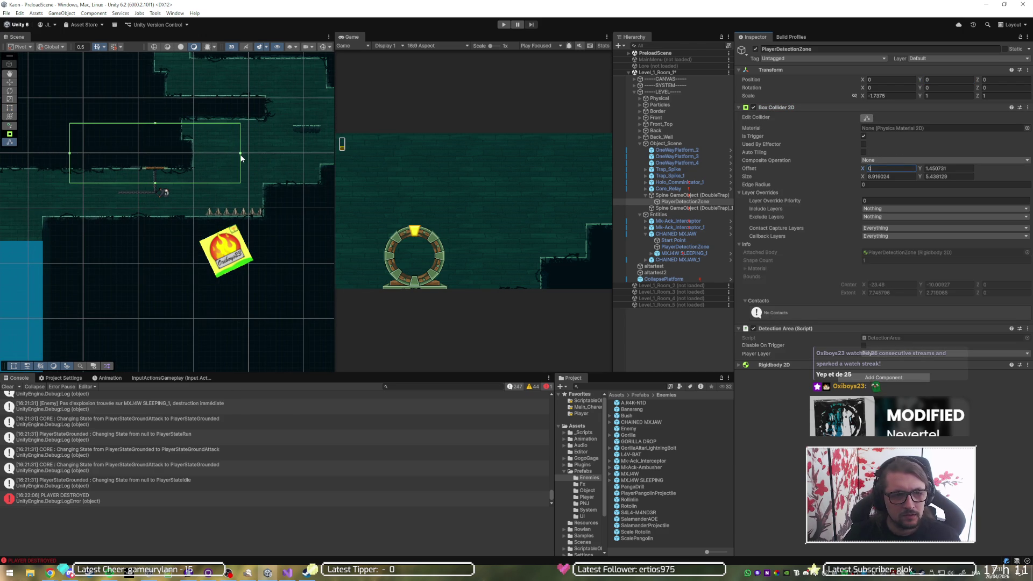
pyautogui.moveTo(241, 156)
pyautogui.mouseDown()
pyautogui.moveTo(192, 165)
pyautogui.moveTo(150, 222)
pyautogui.mouseUp()
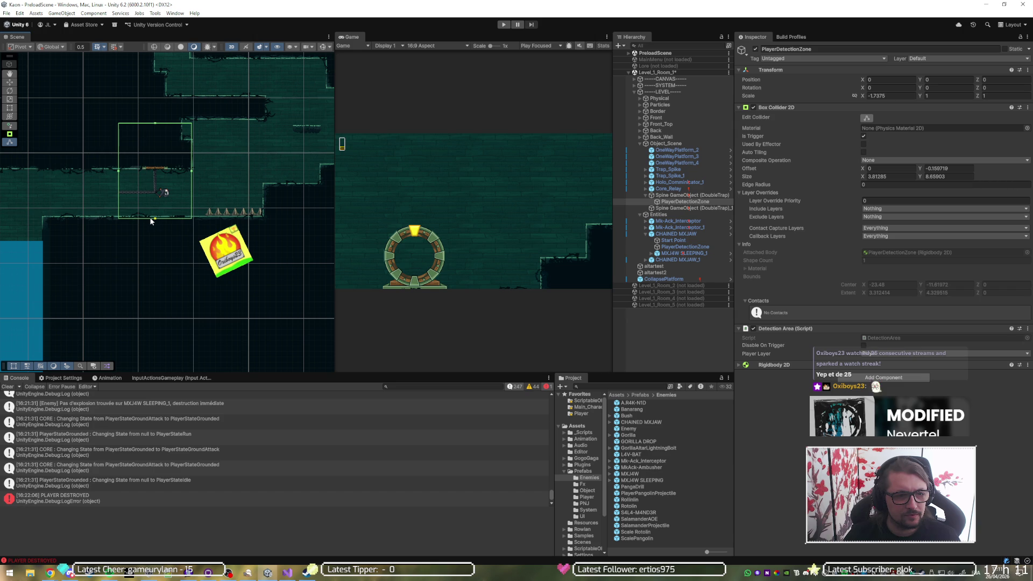
pyautogui.moveTo(155, 126); pyautogui.dragTo(158, 167)
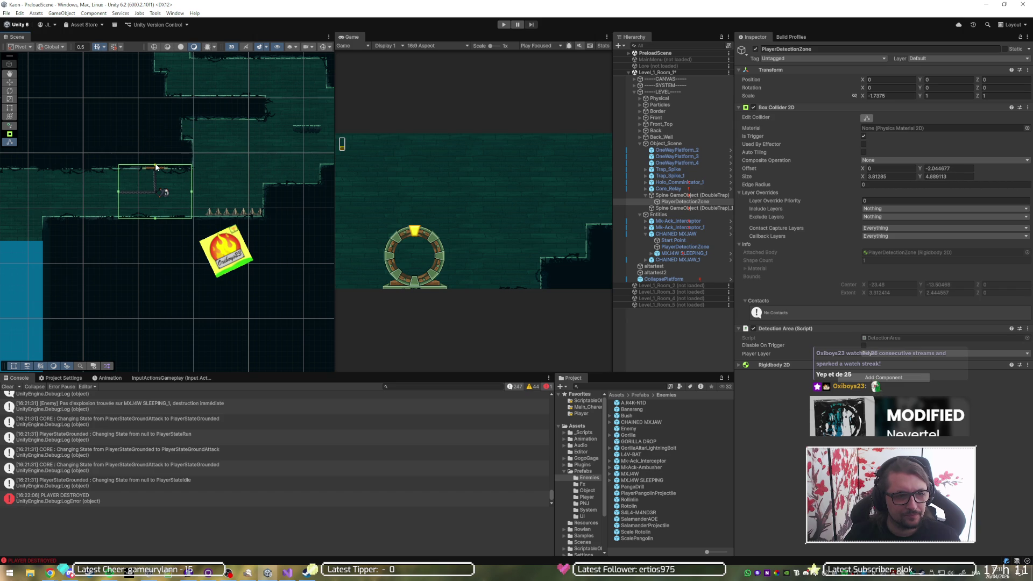
pyautogui.scroll(2, 131, 195)
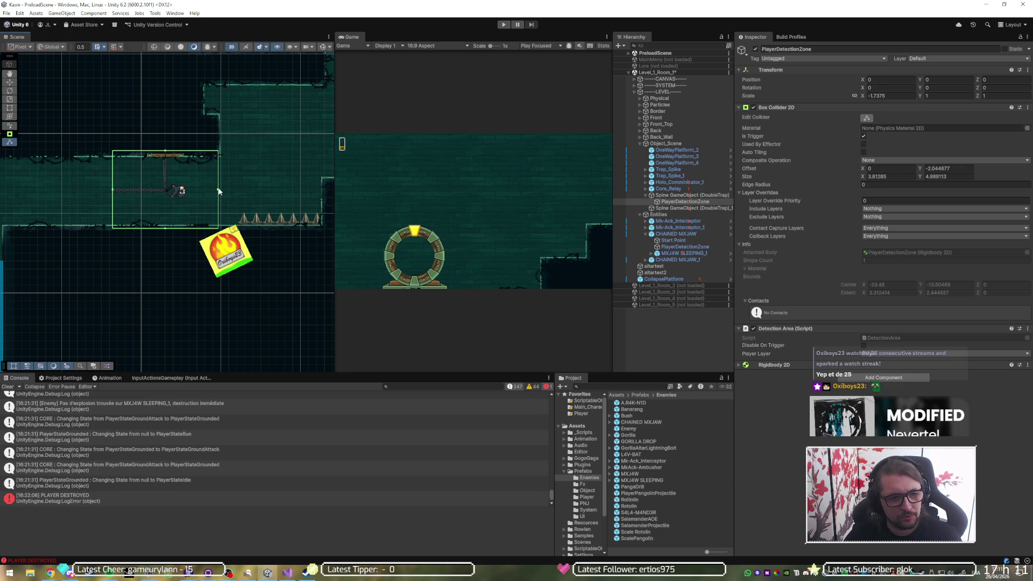
pyautogui.moveTo(219, 191); pyautogui.dragTo(244, 194)
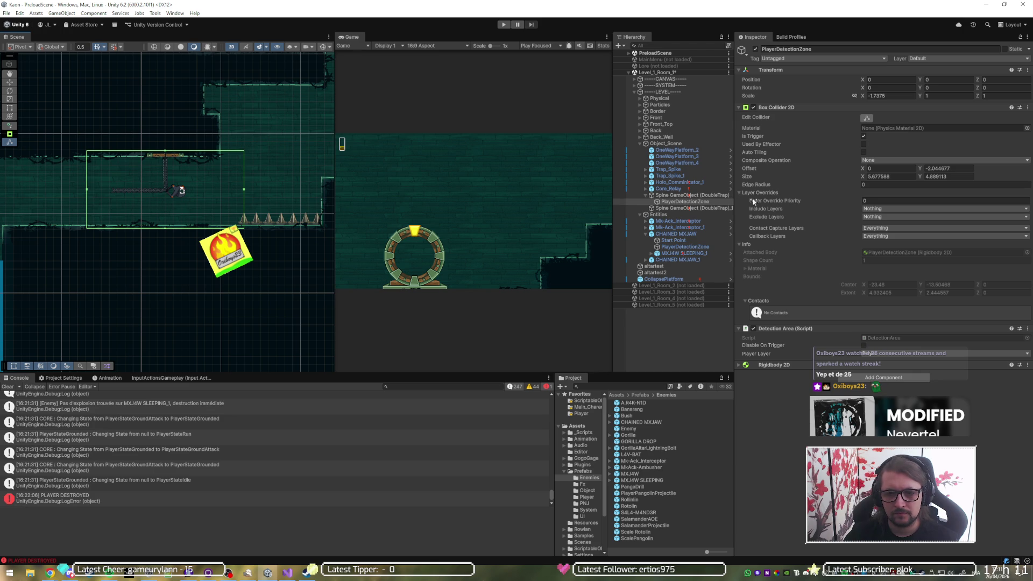
pyautogui.click(835, 109)
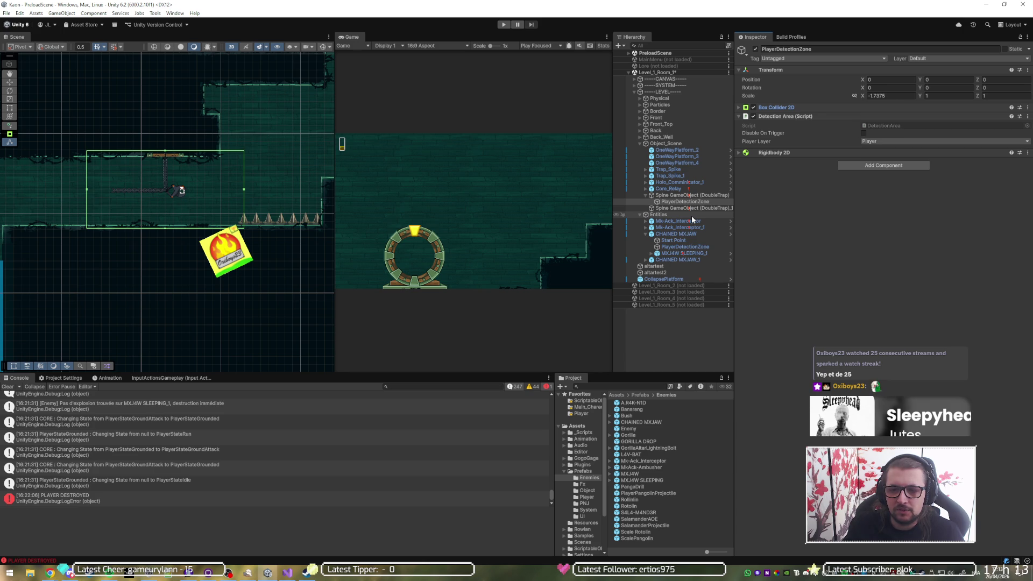
pyautogui.click(865, 166)
pyautogui.write('event')
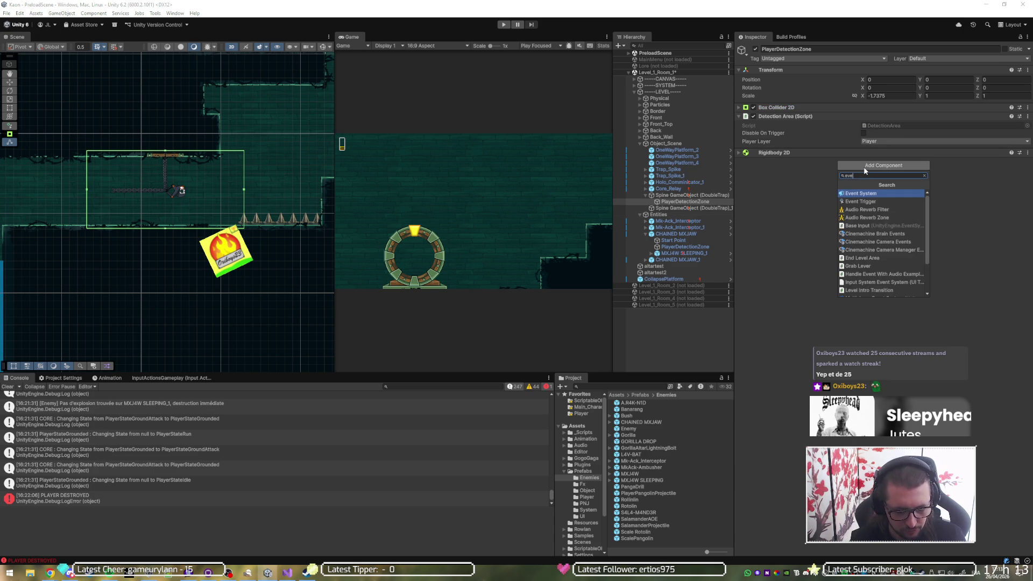
pyautogui.press('Down')
pyautogui.press('Return')
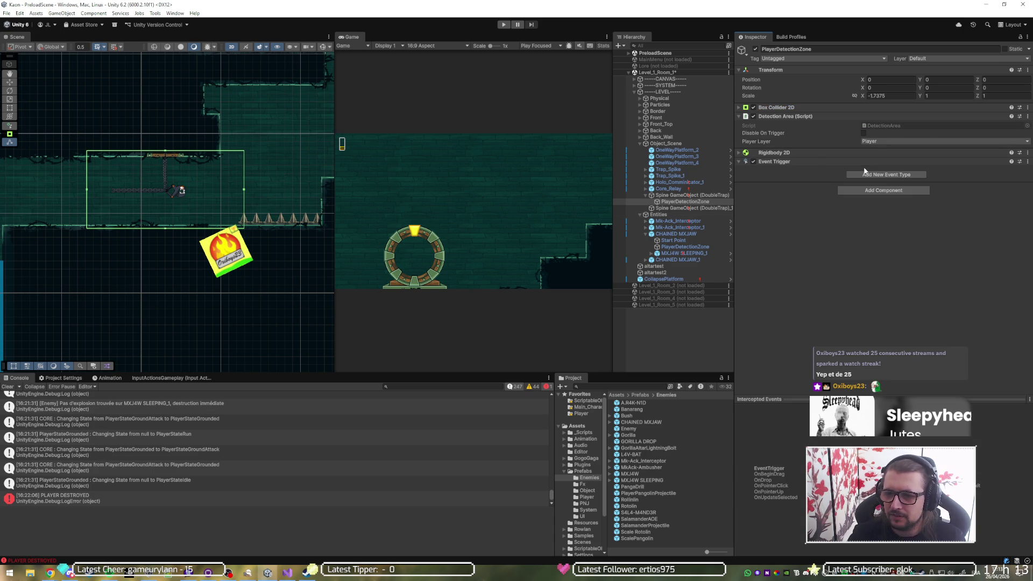
pyautogui.click(897, 175)
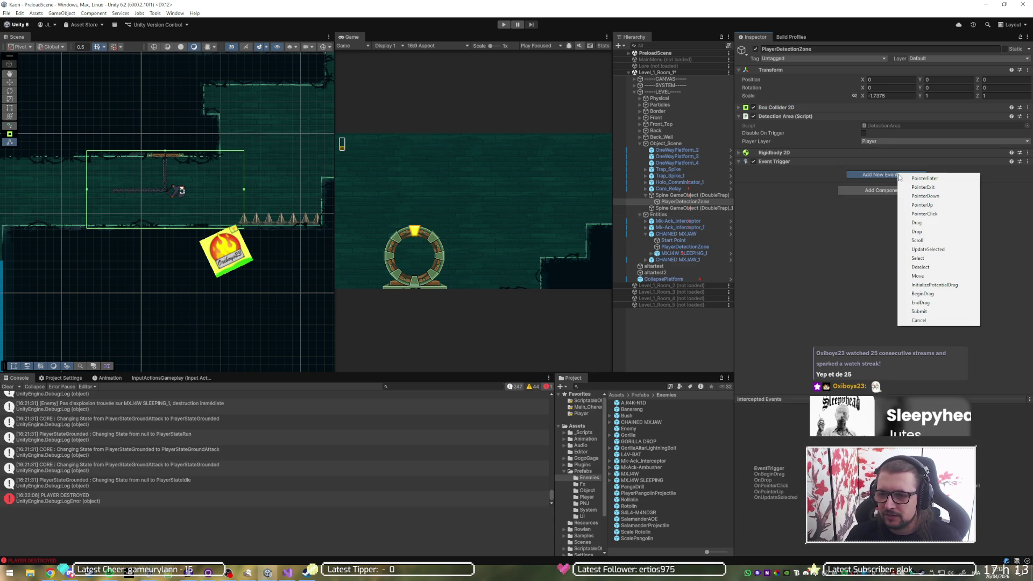
pyautogui.click(809, 210)
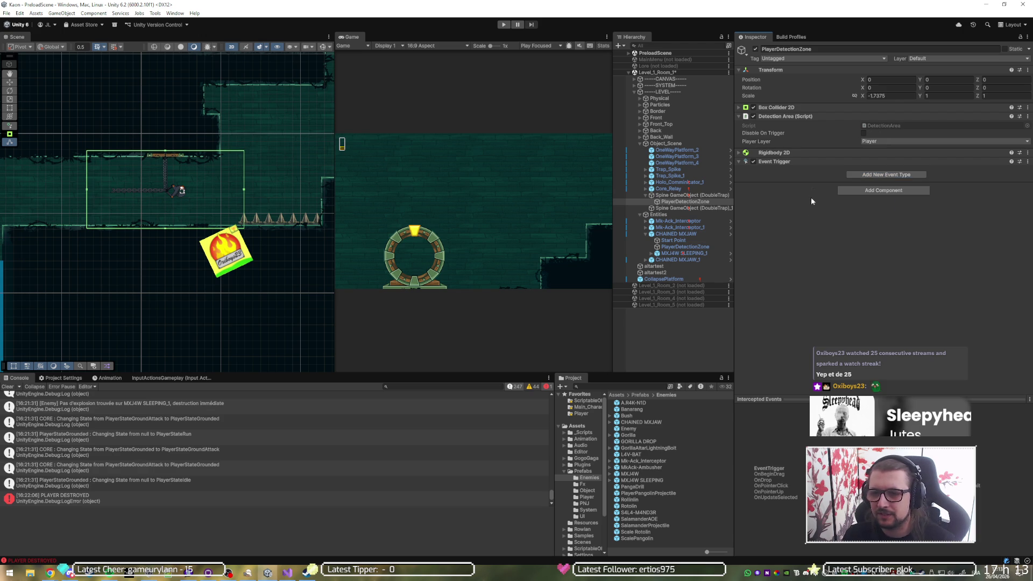
pyautogui.rightClick(819, 162)
pyautogui.click(854, 178)
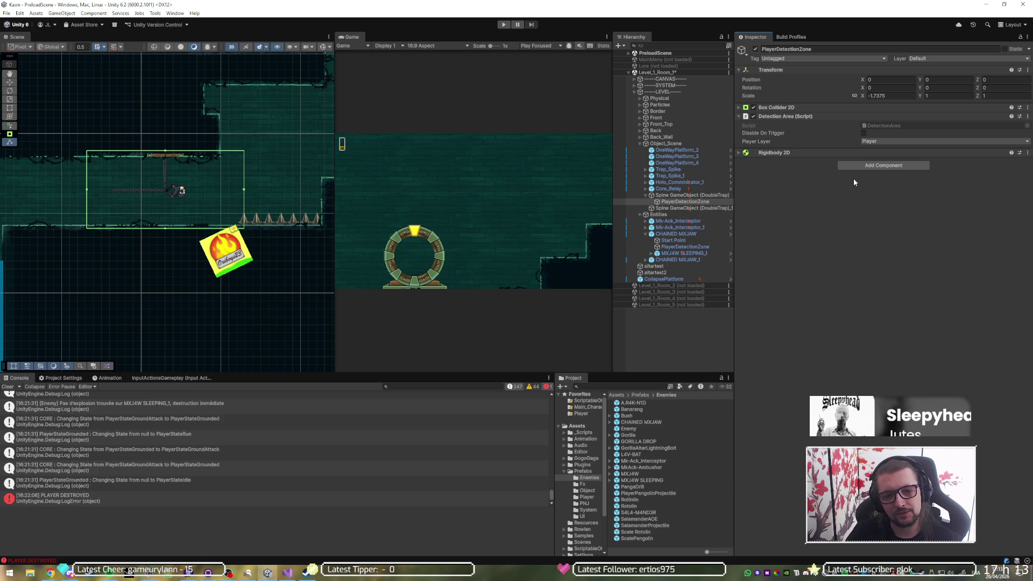
pyautogui.click(503, 25)
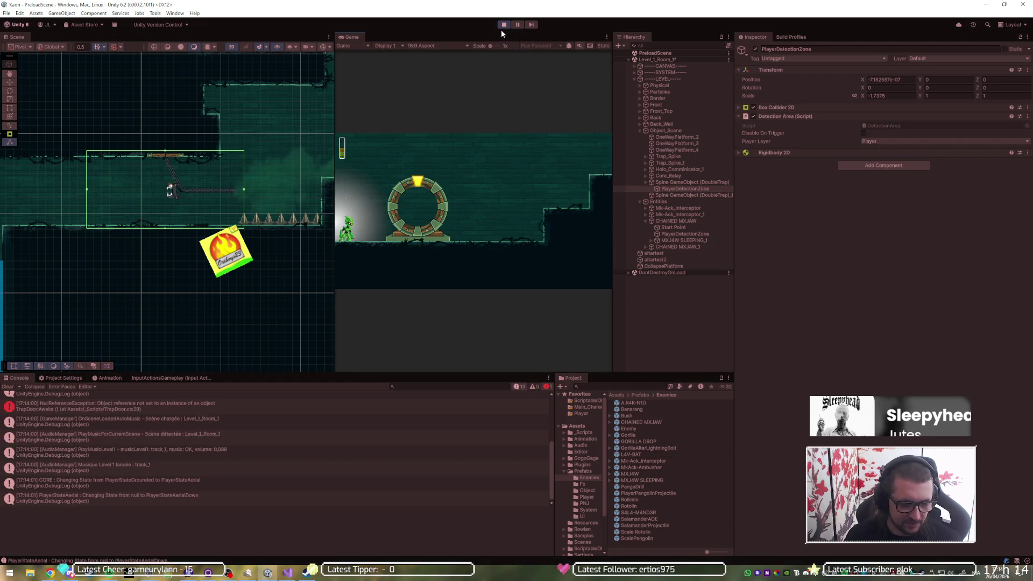
# - Run, jump and dash the player across the ledges and back down to the floor
pyautogui.press('a')
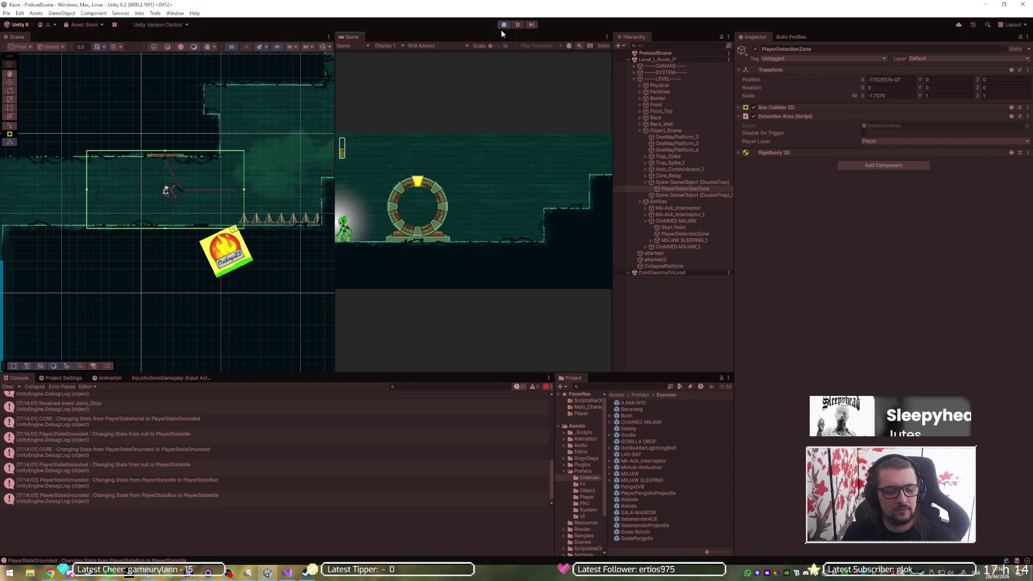
pyautogui.press('d')
pyautogui.press('space')
pyautogui.press('shift')
pyautogui.press('d')
pyautogui.press('shift')
pyautogui.press('shift')
pyautogui.press('shift')
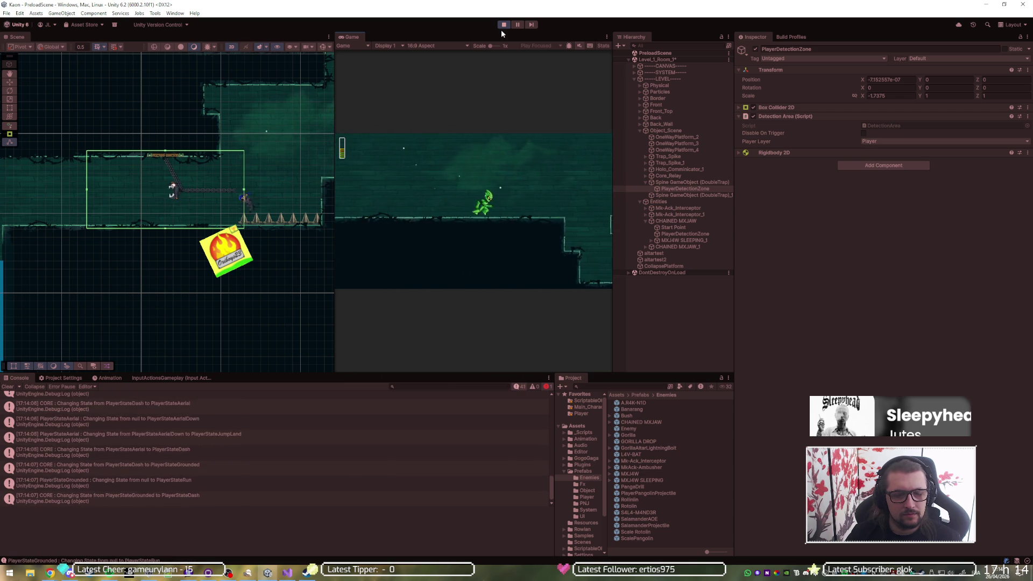
pyautogui.press('a')
pyautogui.press('shift')
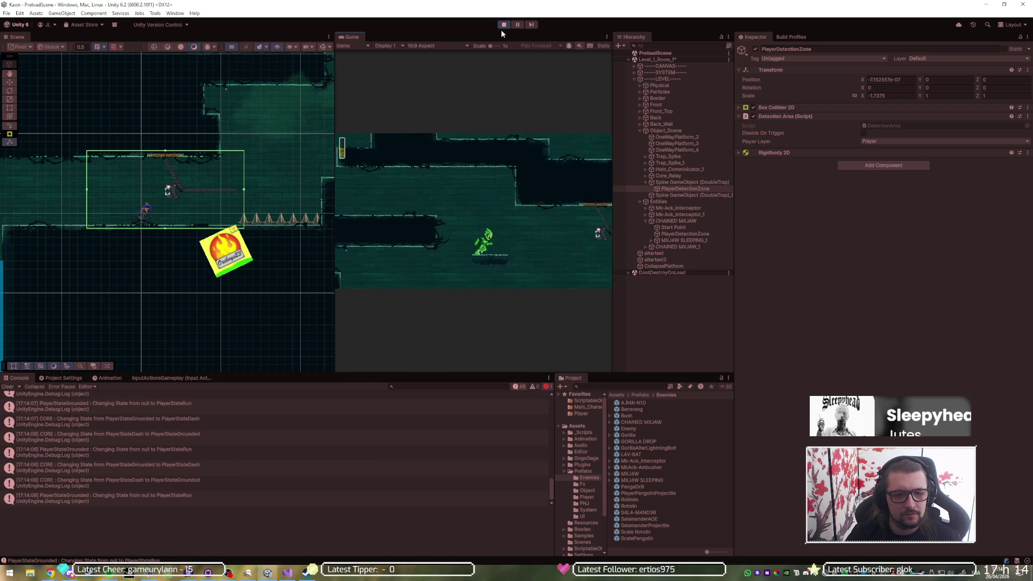
pyautogui.press('a')
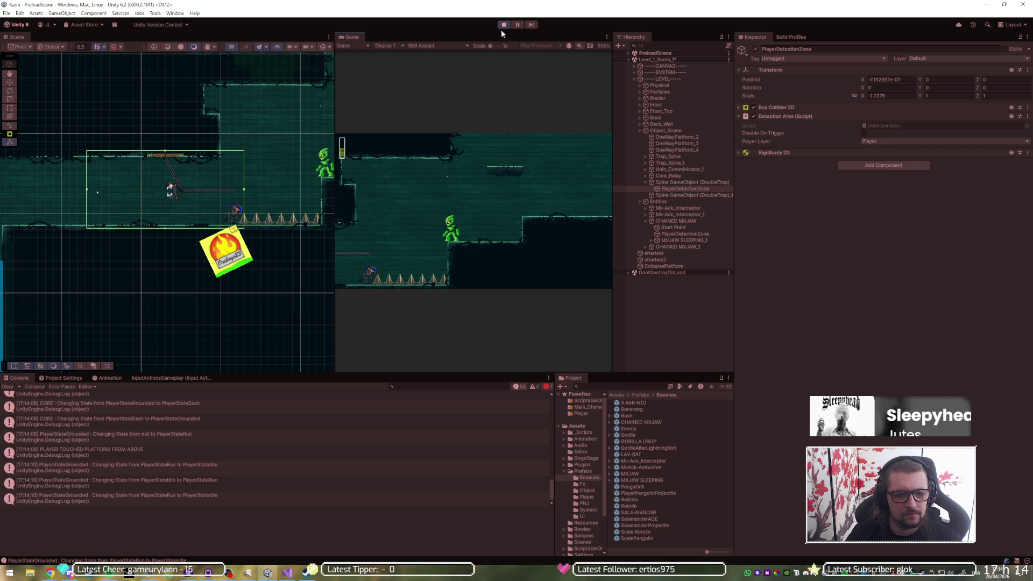
pyautogui.press('space')
pyautogui.press('shift')
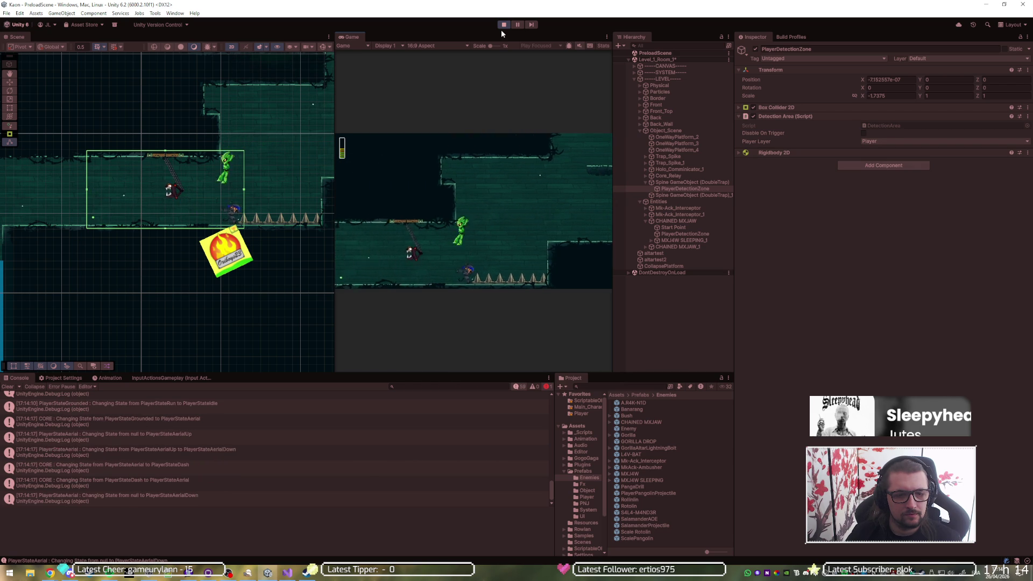
# - Attack and destroy Mk-Ack_Interceptor_1, then walk the player back and forth through the detection zone
pyautogui.press('a')
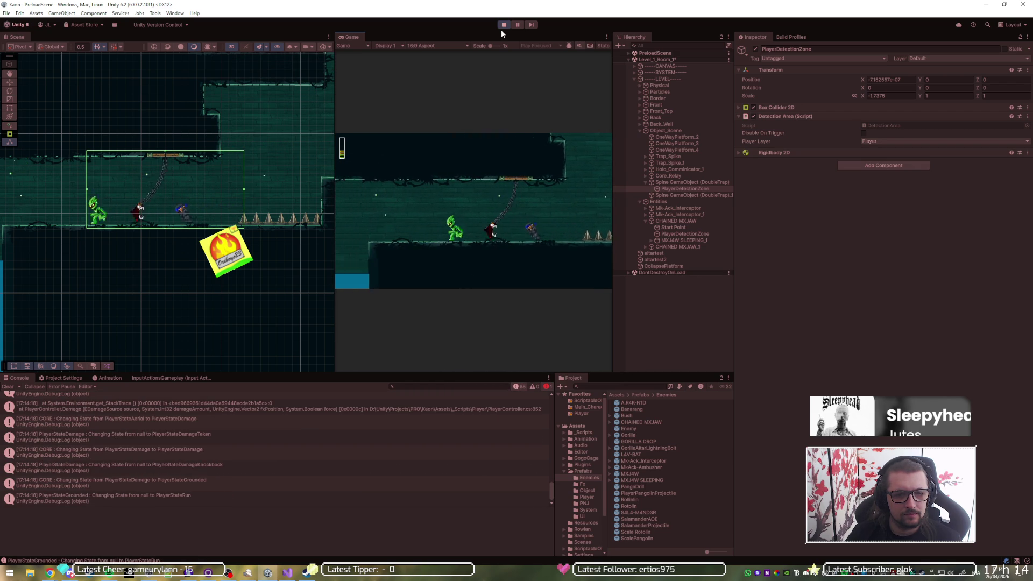
pyautogui.press('d')
pyautogui.press('j')
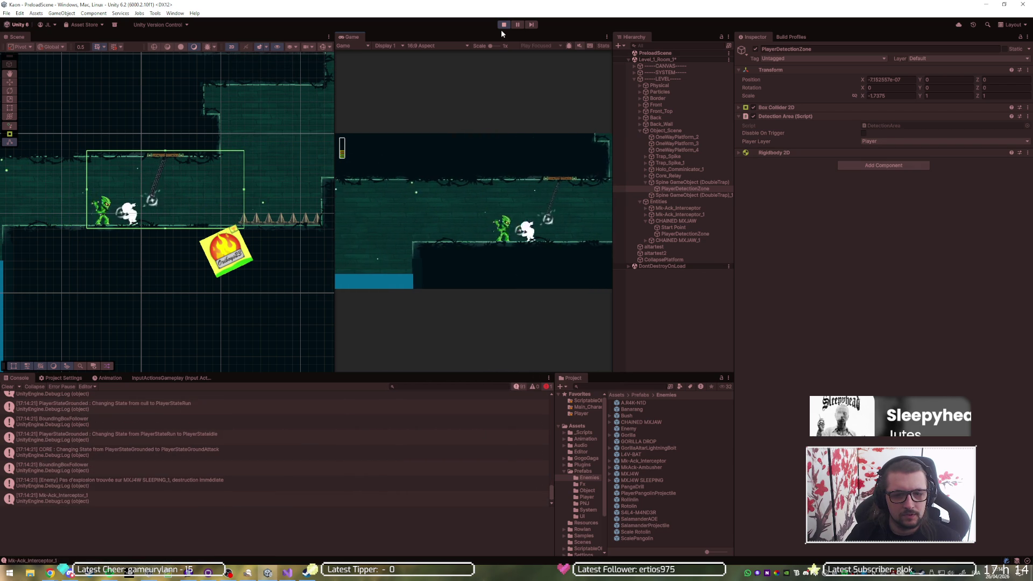
pyautogui.press('j')
pyautogui.press('d')
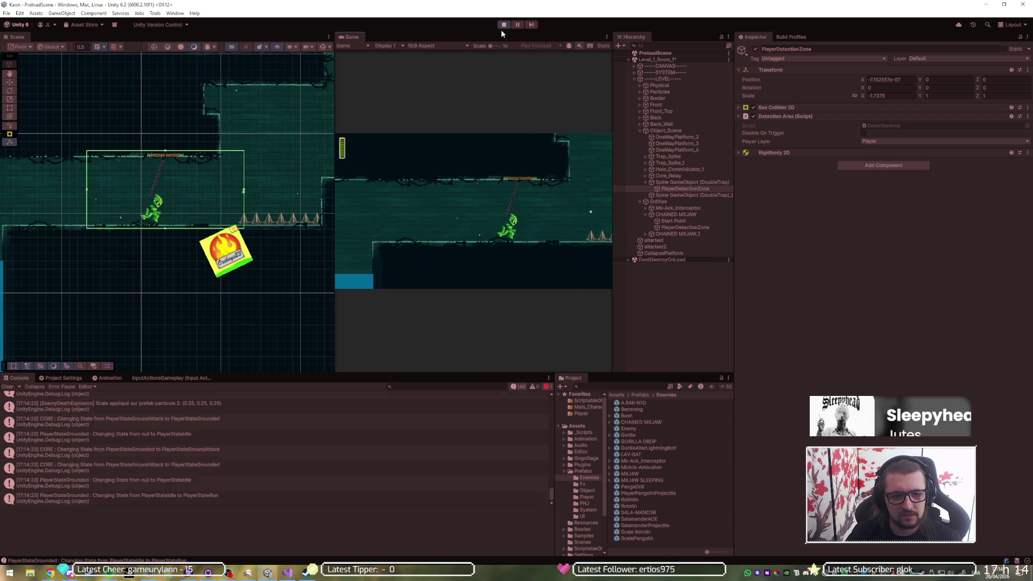
pyautogui.press('d')
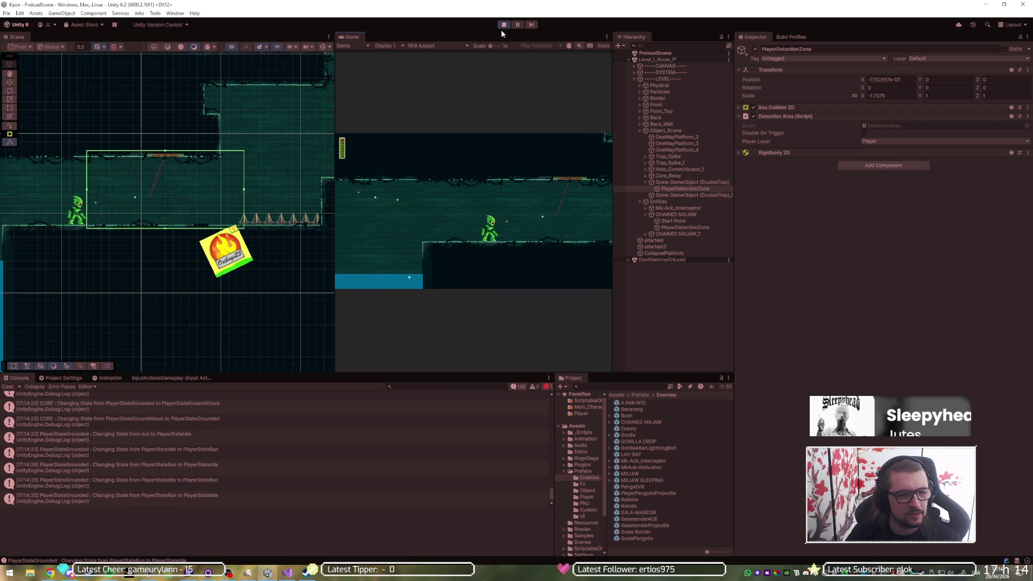
pyautogui.press('a')
pyautogui.press('d')
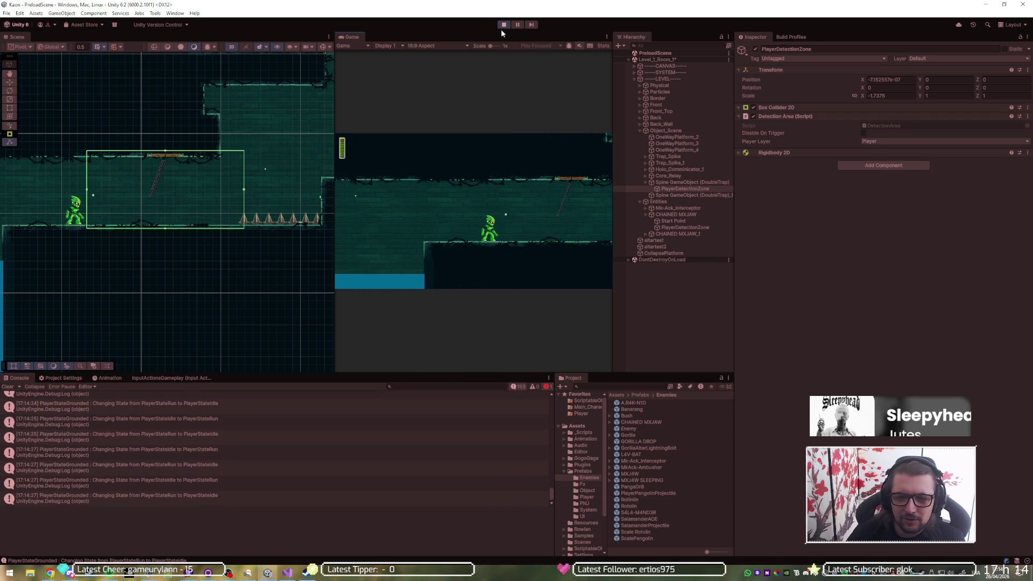
# - Exit Play mode and preview the Opening animation in the DoubleTrap_SkeletonData asset
pyautogui.click(670, 182)
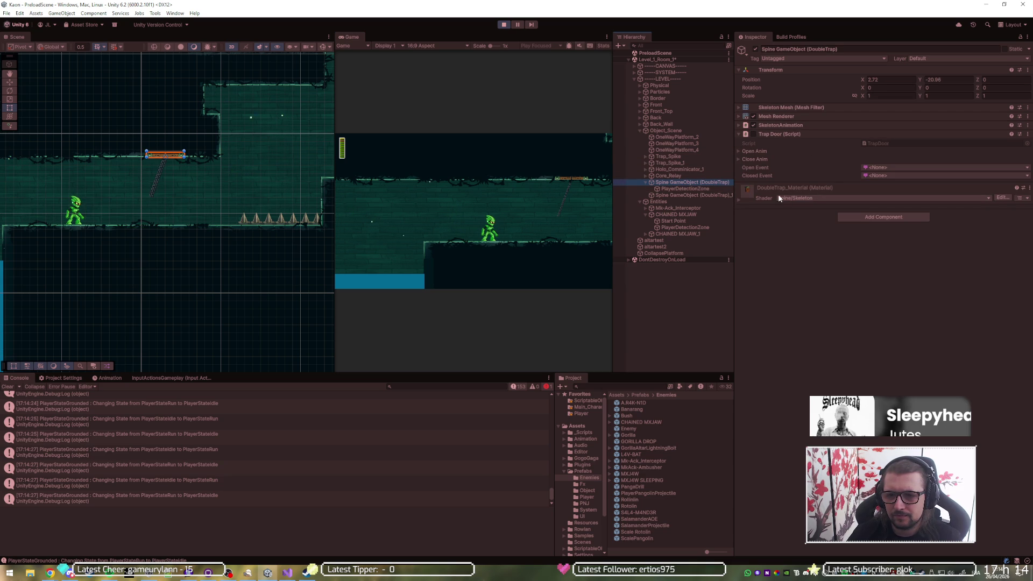
pyautogui.click(793, 119)
pyautogui.click(915, 137)
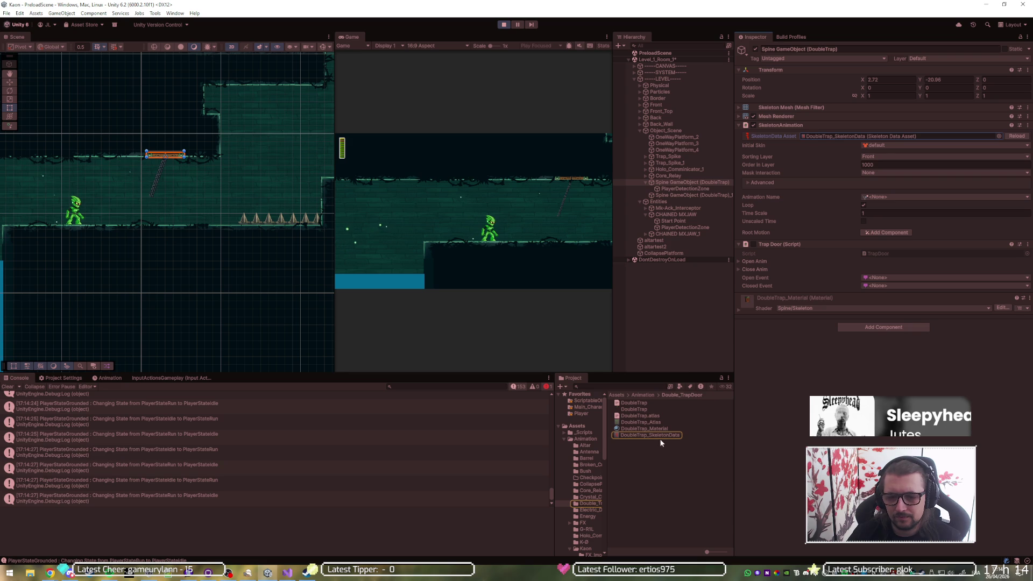
pyautogui.click(660, 435)
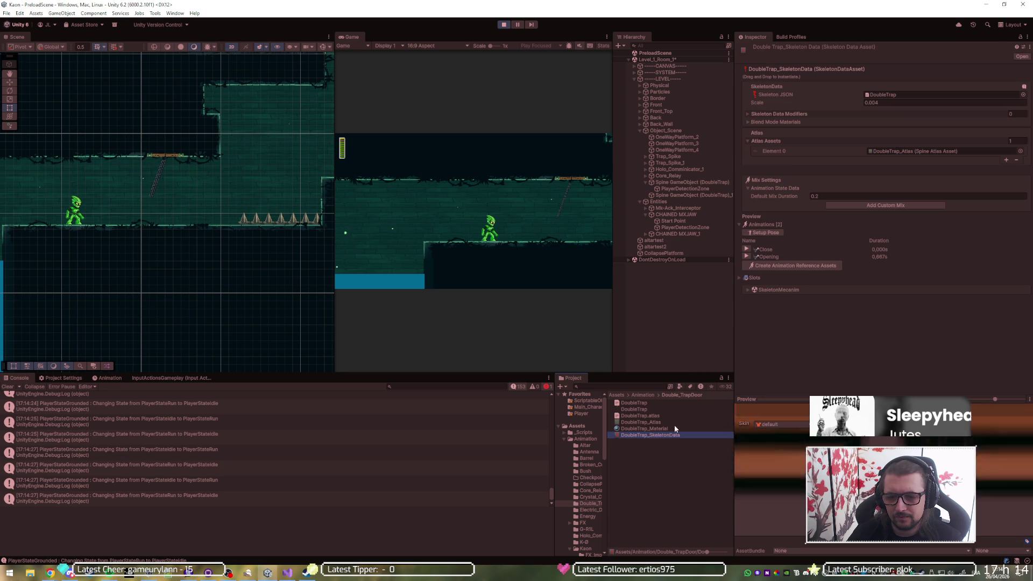
pyautogui.click(747, 257)
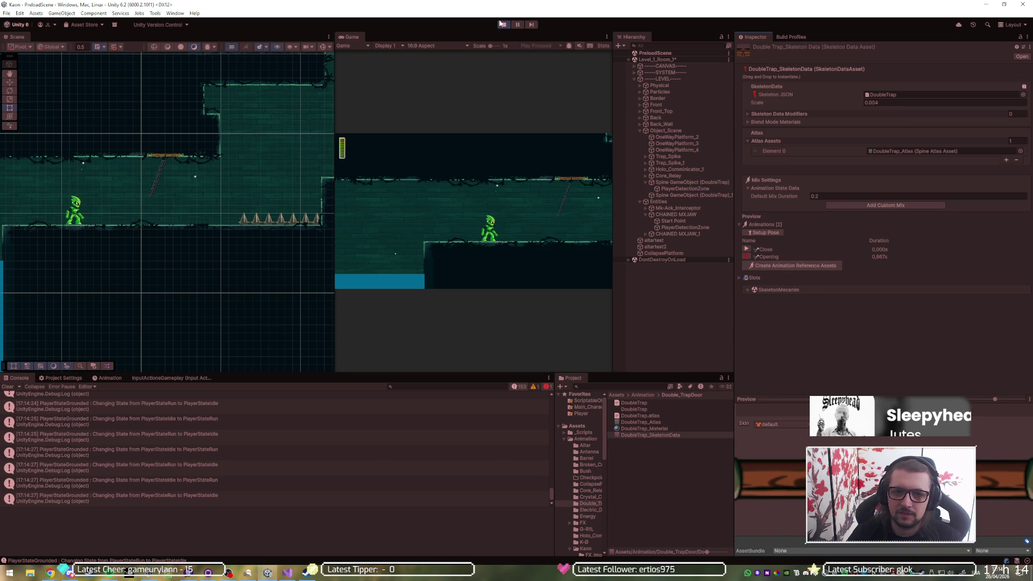
pyautogui.click(502, 25)
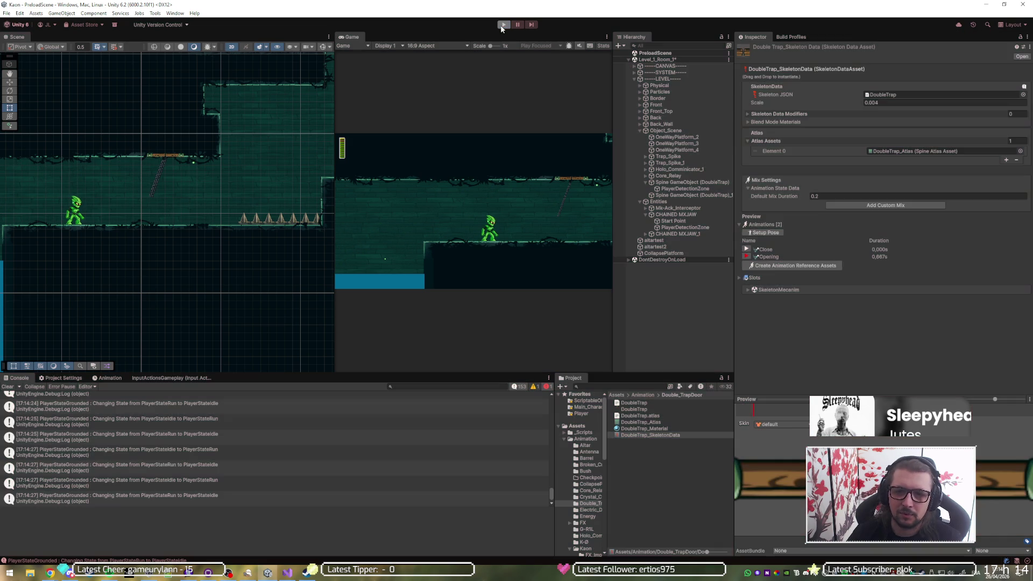
pyautogui.click(747, 257)
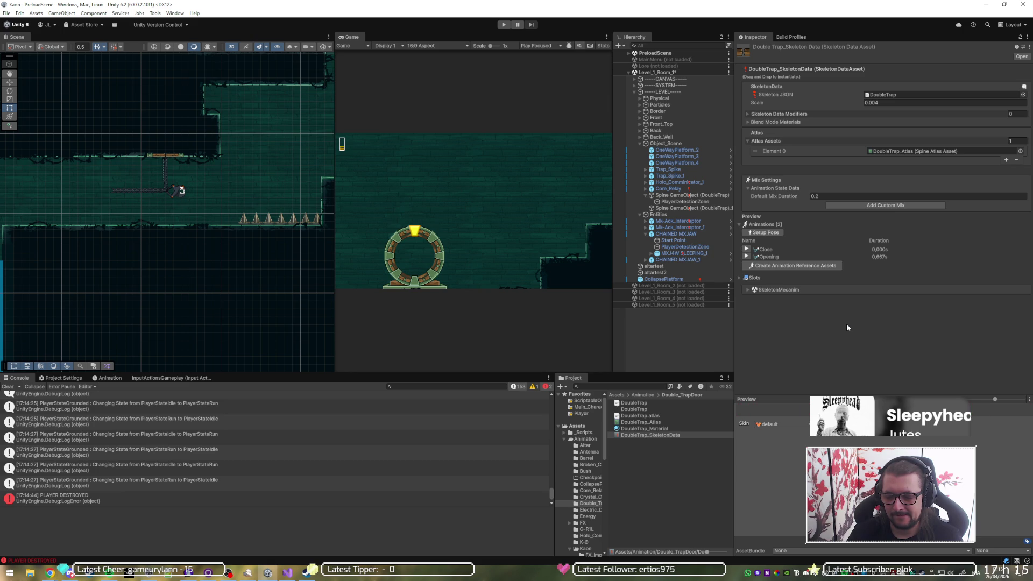
# - Bring the TrapDoor.cs script in Visual Studio to the front
pyautogui.click(287, 573)
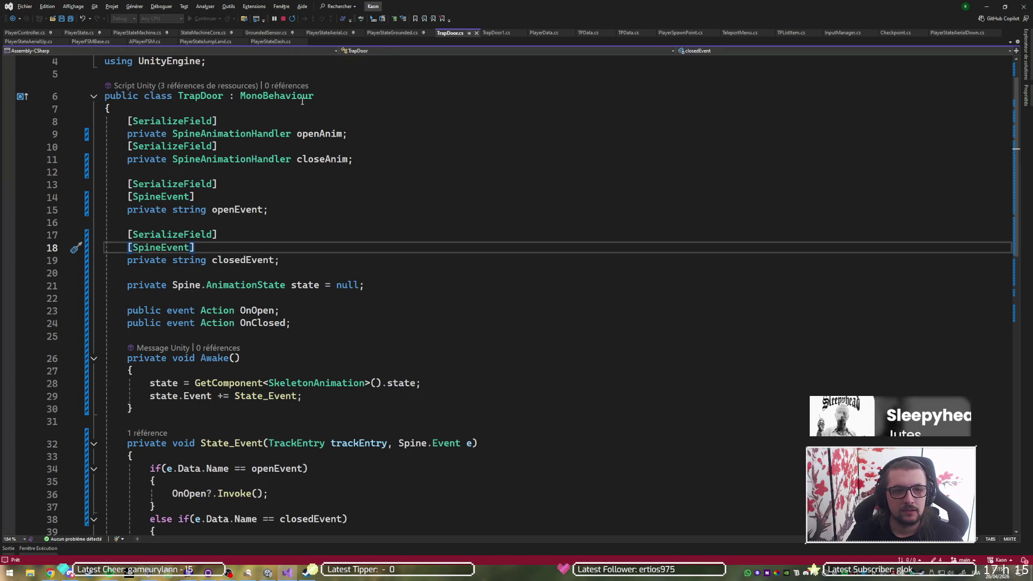
# - Add [SerializeField] private bool useDetector = false; below the closedEvent field
pyautogui.scroll(1, 324, 220)
pyautogui.scroll(-2, 324, 221)
pyautogui.click(326, 222)
pyautogui.press('Return')
pyautogui.press('Return')
pyautogui.write('[Serializable]')
pyautogui.press('BackSpace')
pyautogui.press('BackSpace')
pyautogui.press('BackSpace')
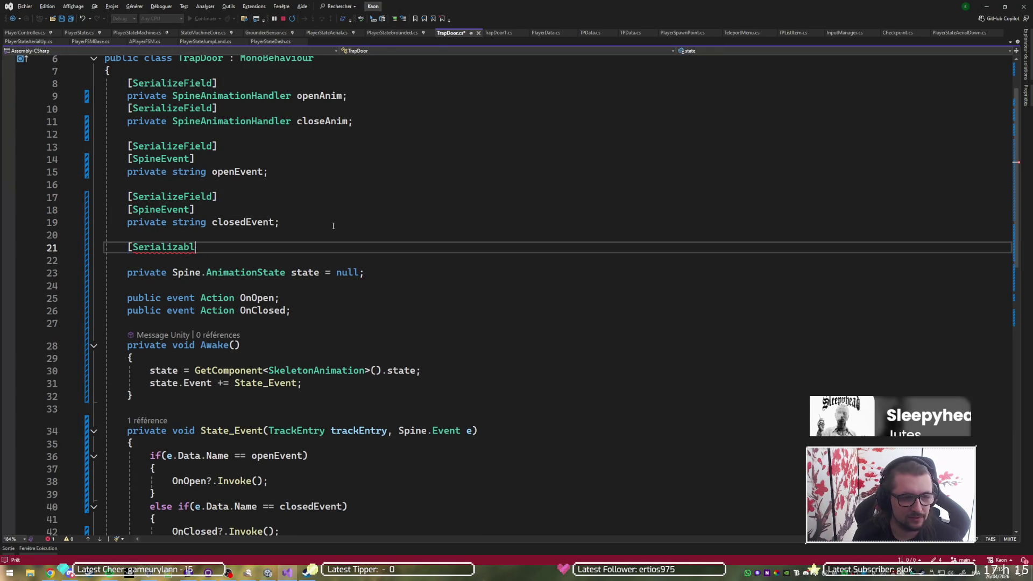
pyautogui.press('Tab')
pyautogui.write(']')
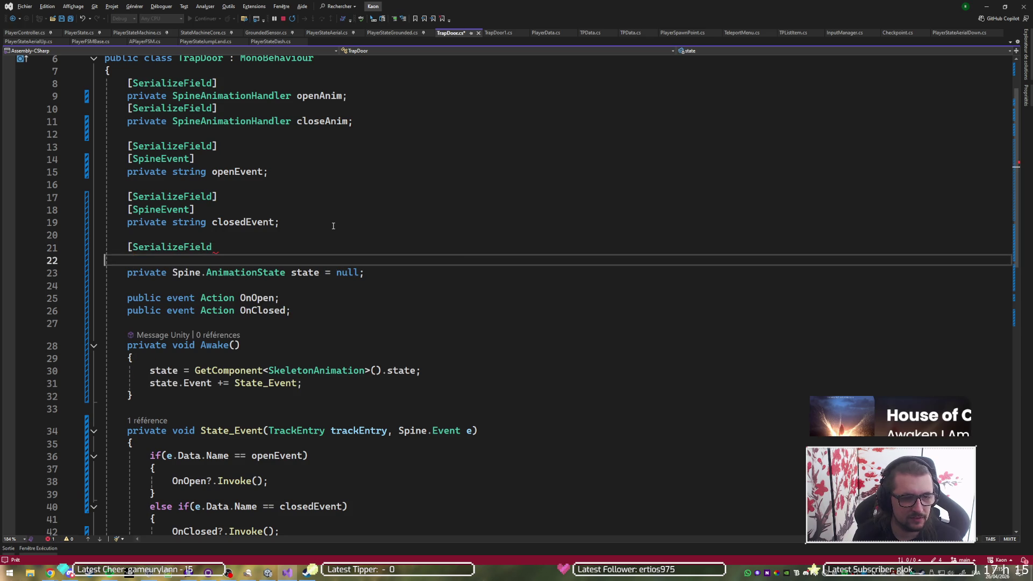
pyautogui.press('Return')
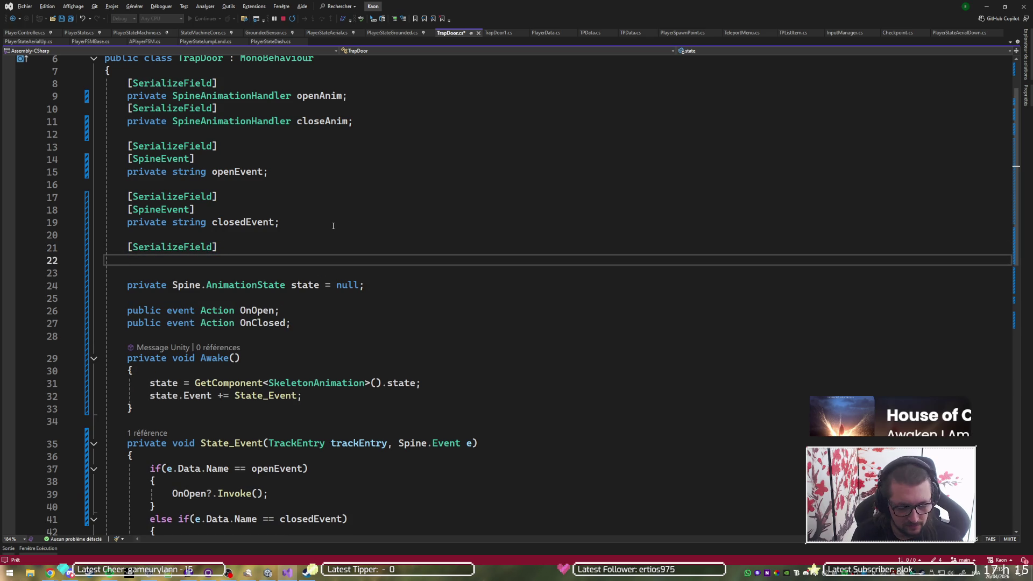
pyautogui.write('privte bool')
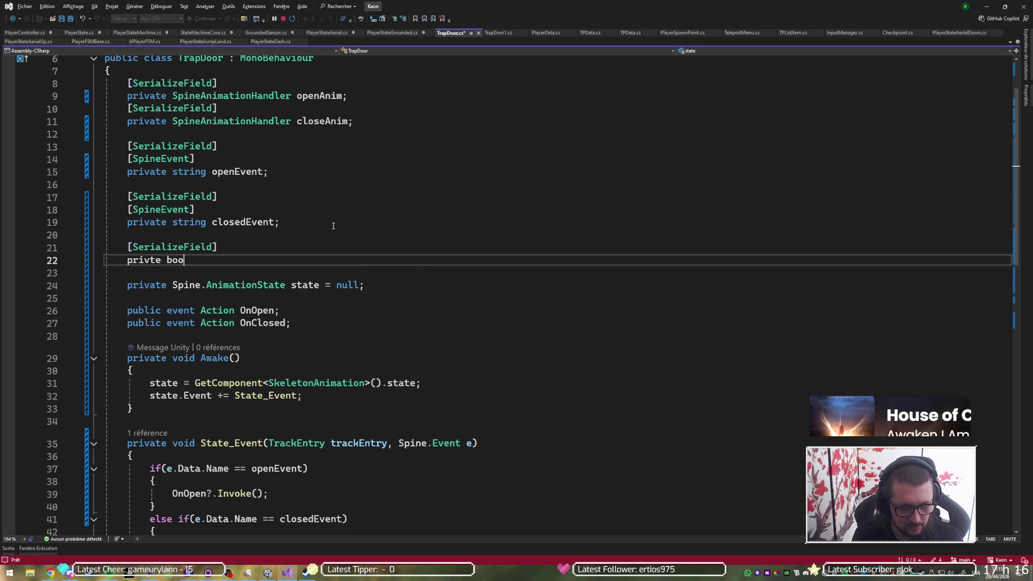
pyautogui.press('Home')
pyautogui.press('Right')
pyautogui.press('Right')
pyautogui.press('Right')
pyautogui.write('a')
pyautogui.press('End')
pyautogui.write('use')
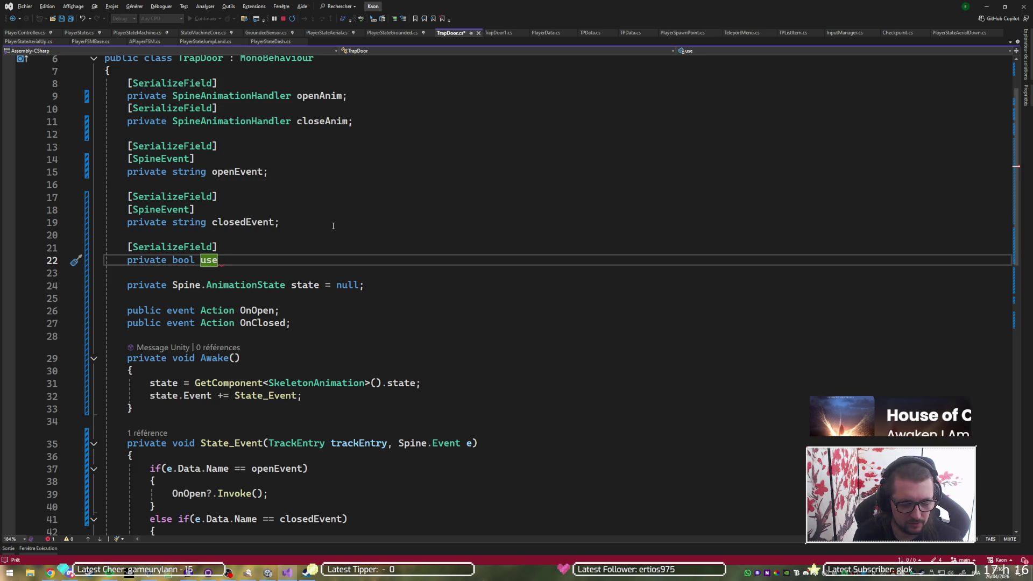
pyautogui.write('De')
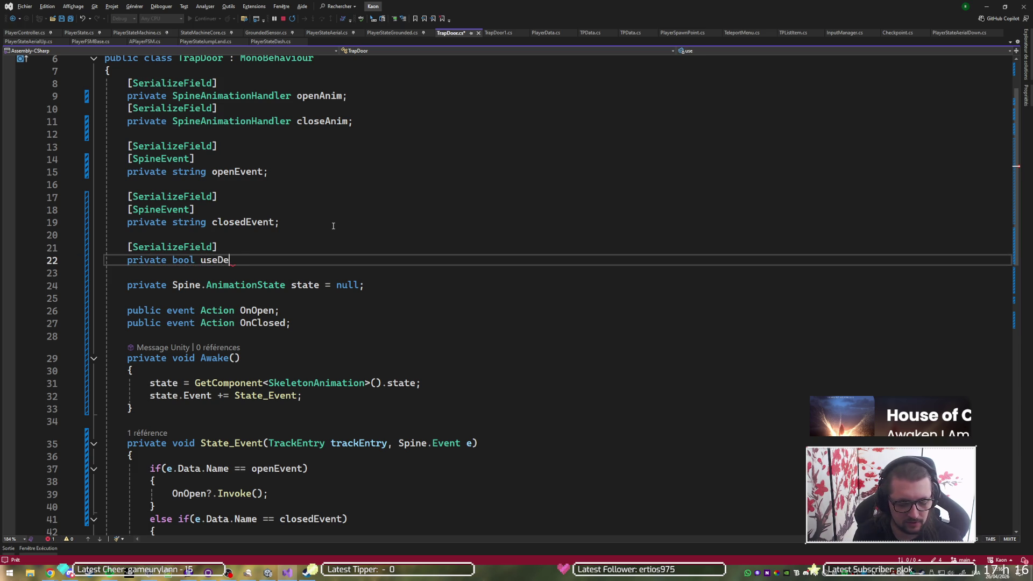
pyautogui.write('tector ')
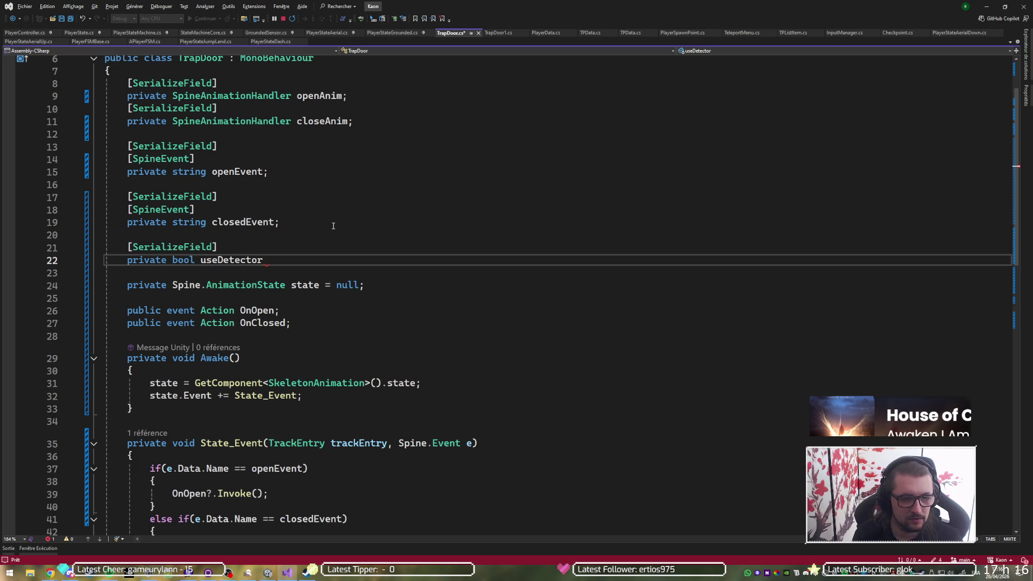
pyautogui.write('= false;')
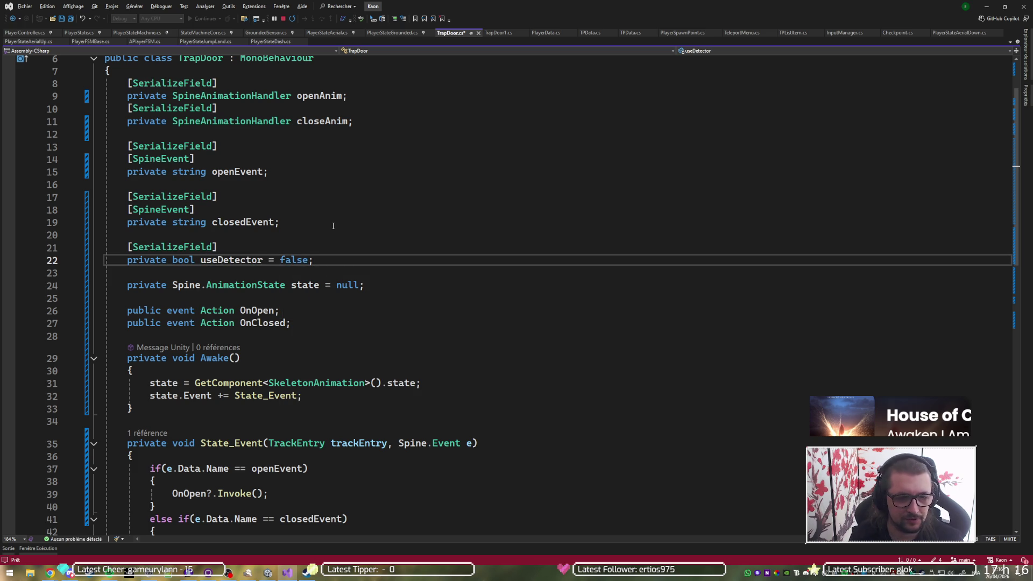
# - Add an empty if (useDetector) { } block at the end of Awake
pyautogui.scroll(-2, 333, 226)
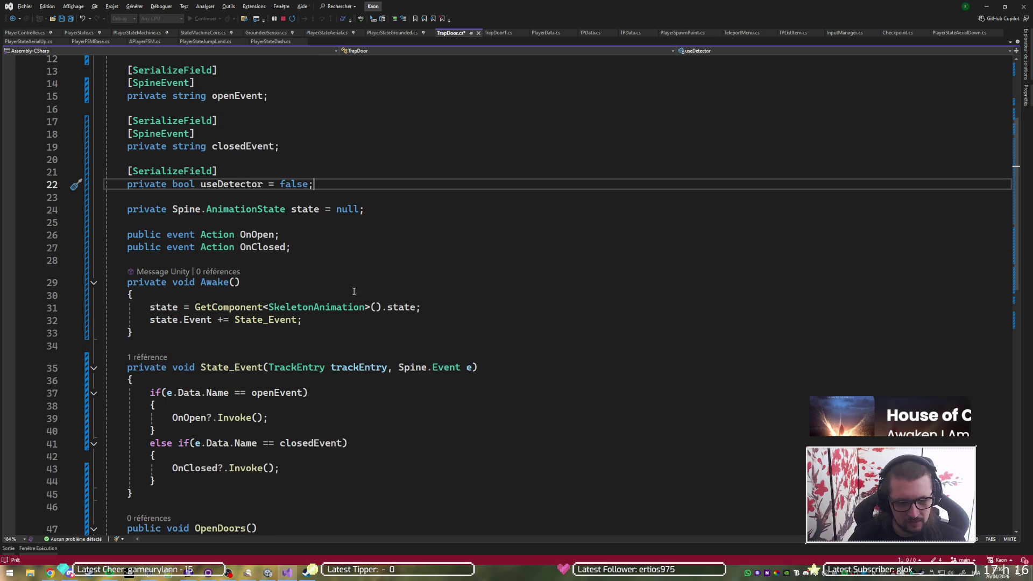
pyautogui.click(347, 319)
pyautogui.press('Return')
pyautogui.press('Return')
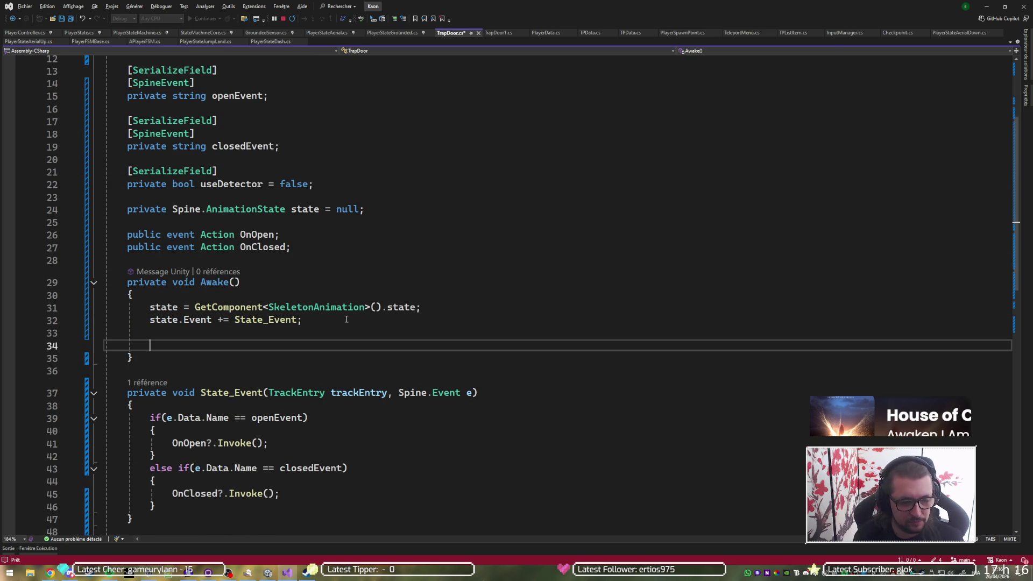
pyautogui.write('if(u')
pyautogui.write('serDetect')
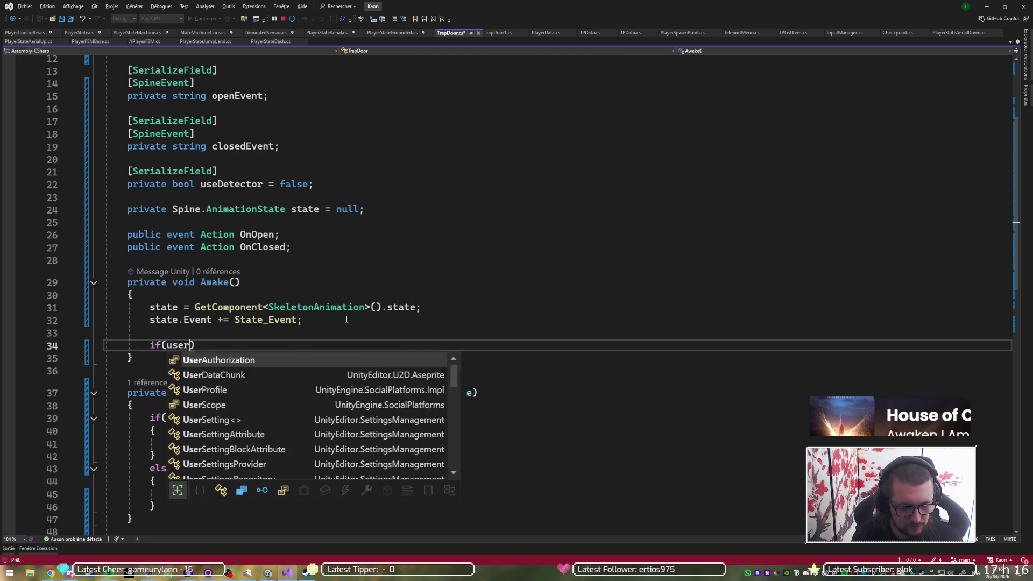
pyautogui.write('or')
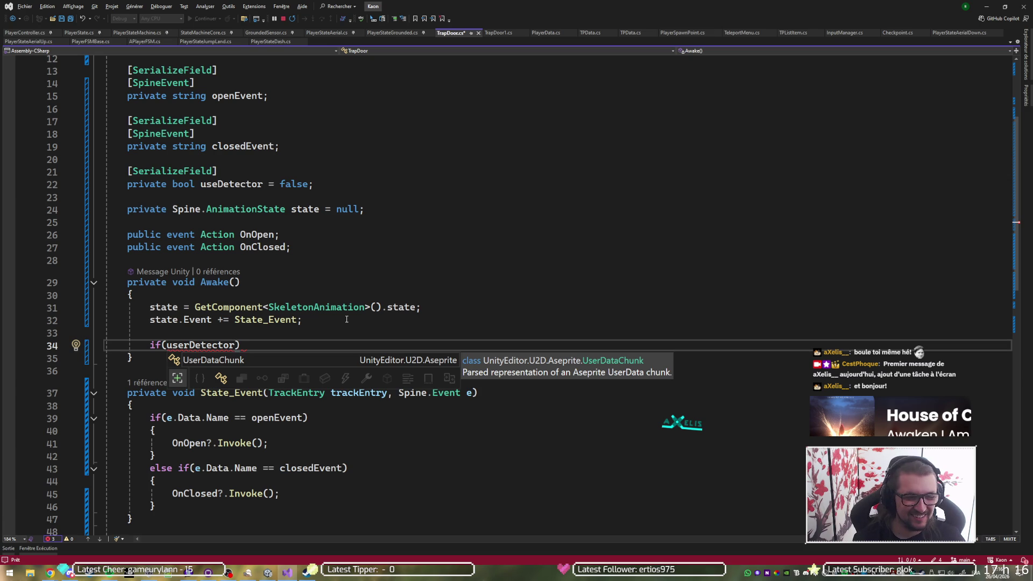
pyautogui.press('Left')
pyautogui.press('Left')
pyautogui.press('Left')
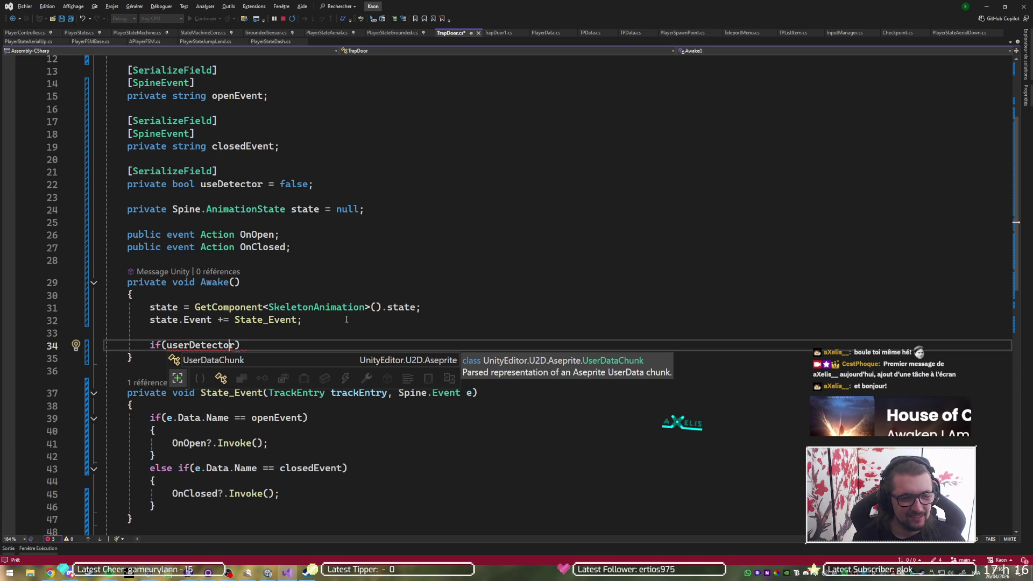
pyautogui.press('BackSpace')
pyautogui.press('End')
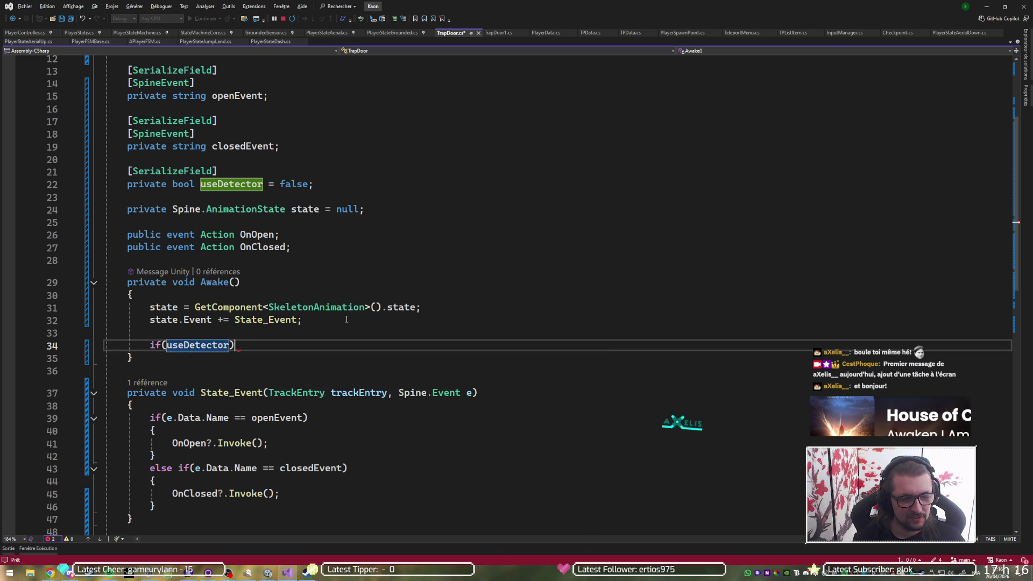
pyautogui.press('Return')
pyautogui.write('{')
pyautogui.press('Return')
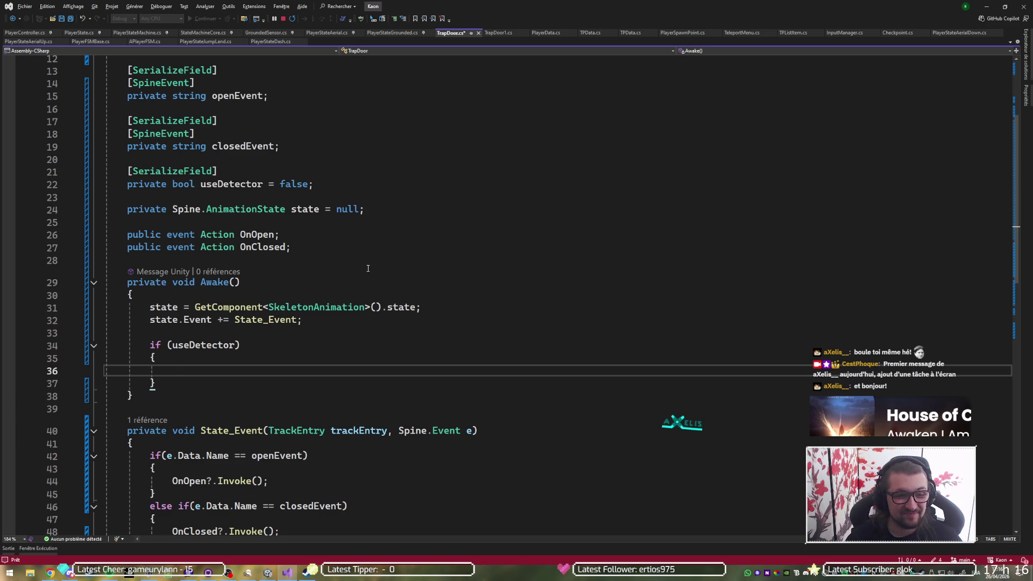
pyautogui.scroll(4, 404, 224)
pyautogui.scroll(-2, 326, 251)
pyautogui.click(327, 259)
pyautogui.press('Up')
pyautogui.hotkey('ctrl', 'd')
pyautogui.hotkey('alt', 'Down')
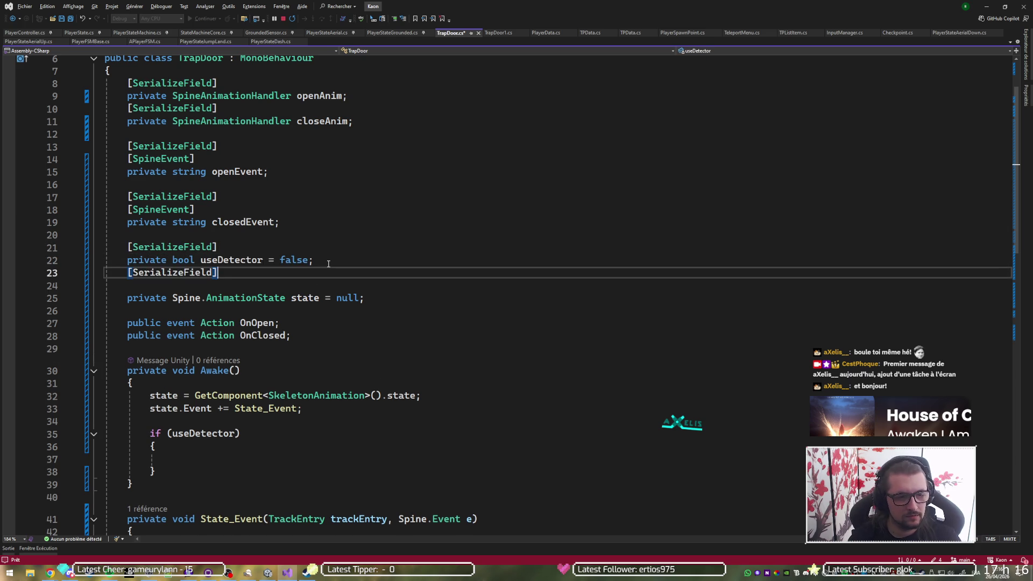
pyautogui.press('Return')
pyautogui.write('private ')
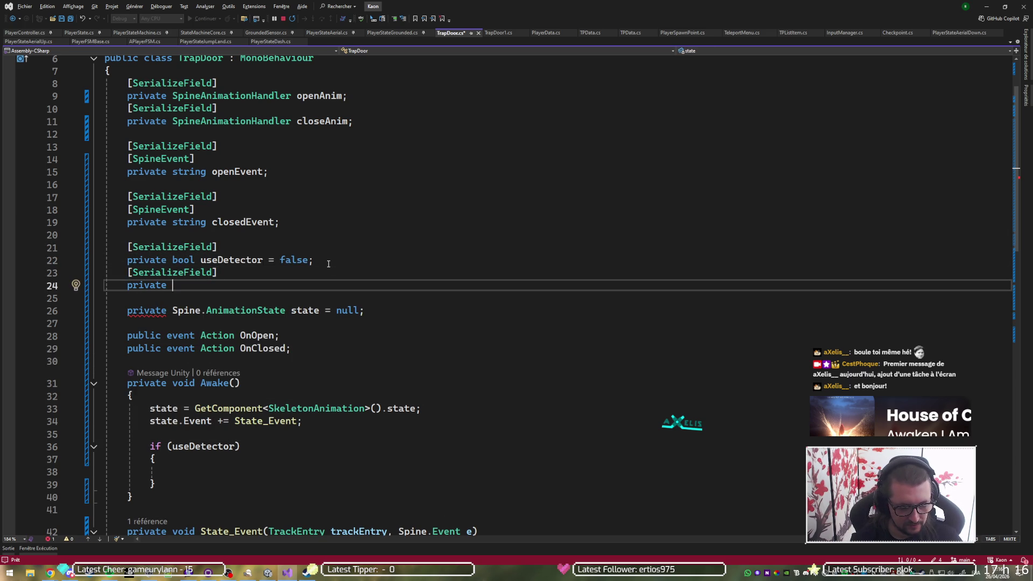
pyautogui.write('Detecto')
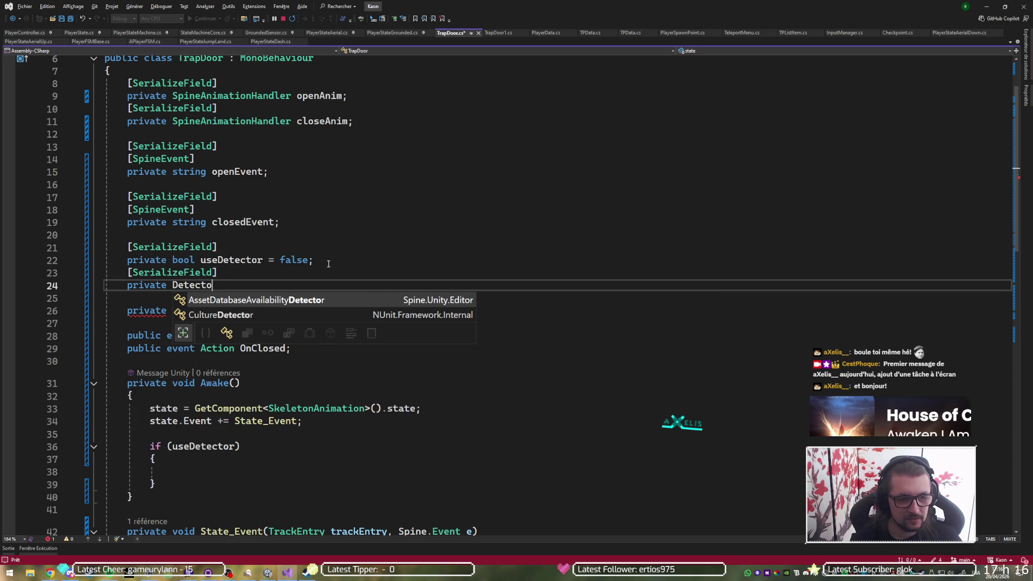
pyautogui.write('r')
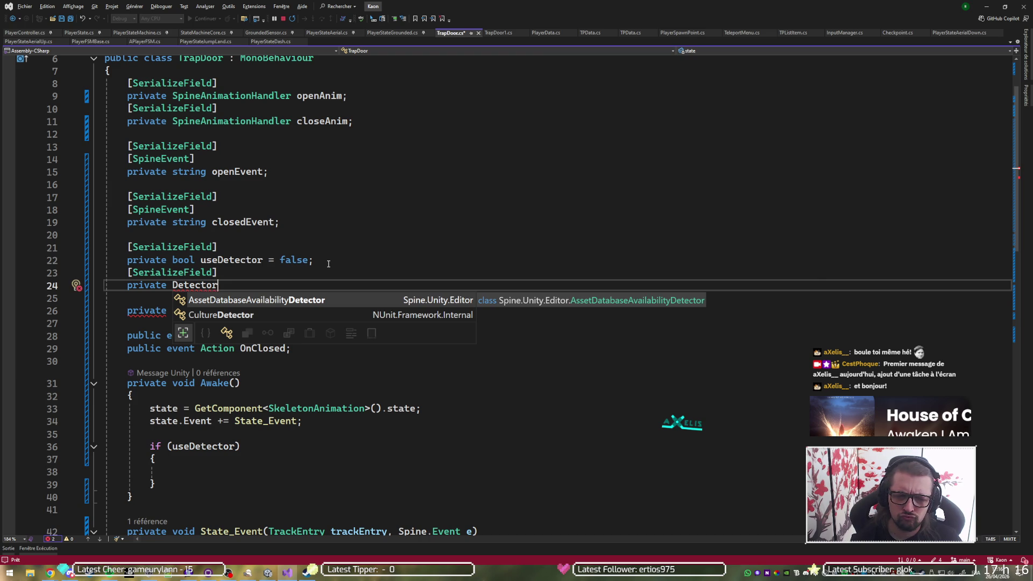
pyautogui.hotkey('alt', 'Tab')
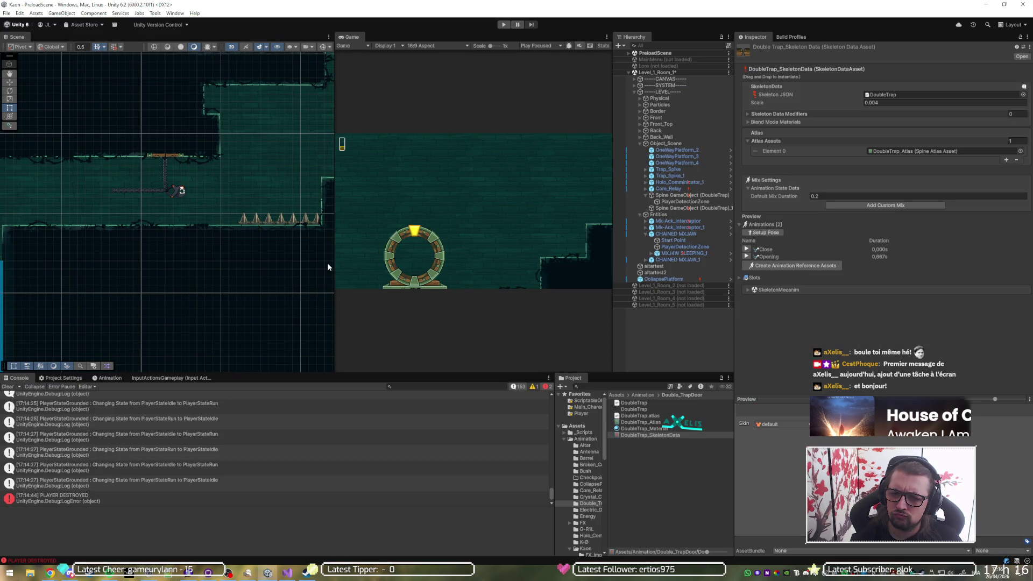
pyautogui.click(683, 196)
pyautogui.click(683, 202)
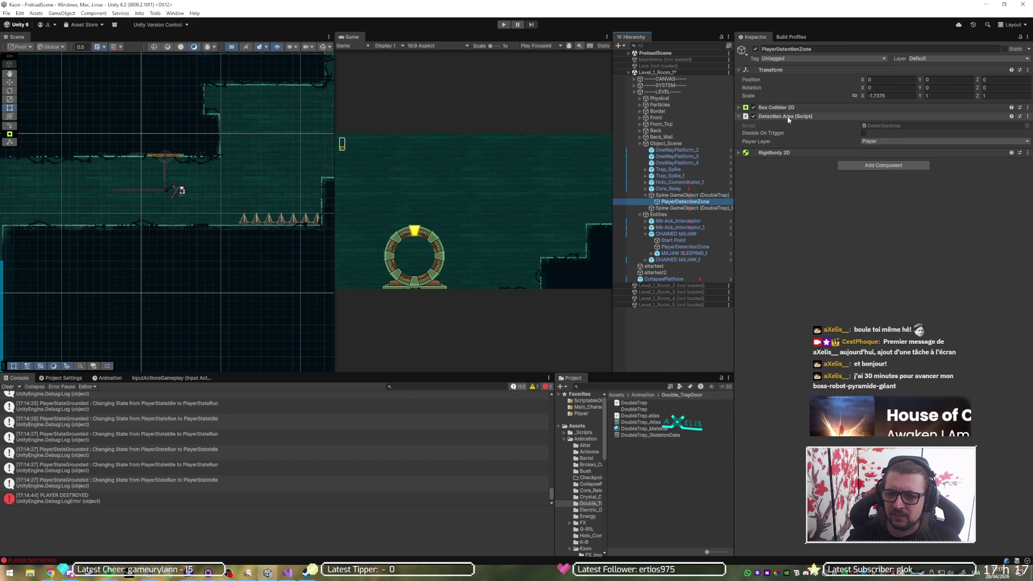
pyautogui.hotkey('alt', 'Tab')
pyautogui.press('BackSpace')
pyautogui.press('BackSpace')
pyautogui.write('ionArea')
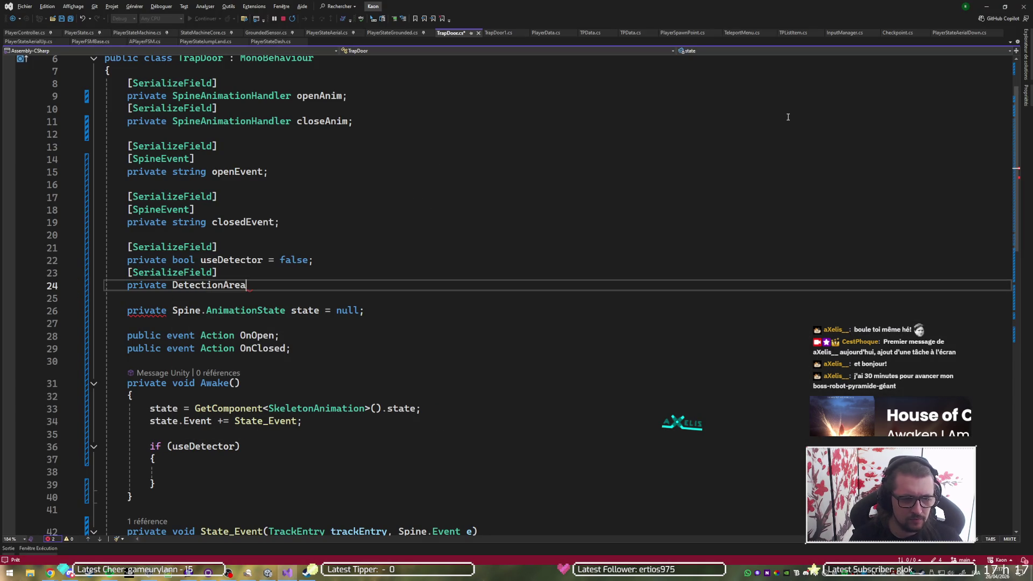
pyautogui.press('Tab')
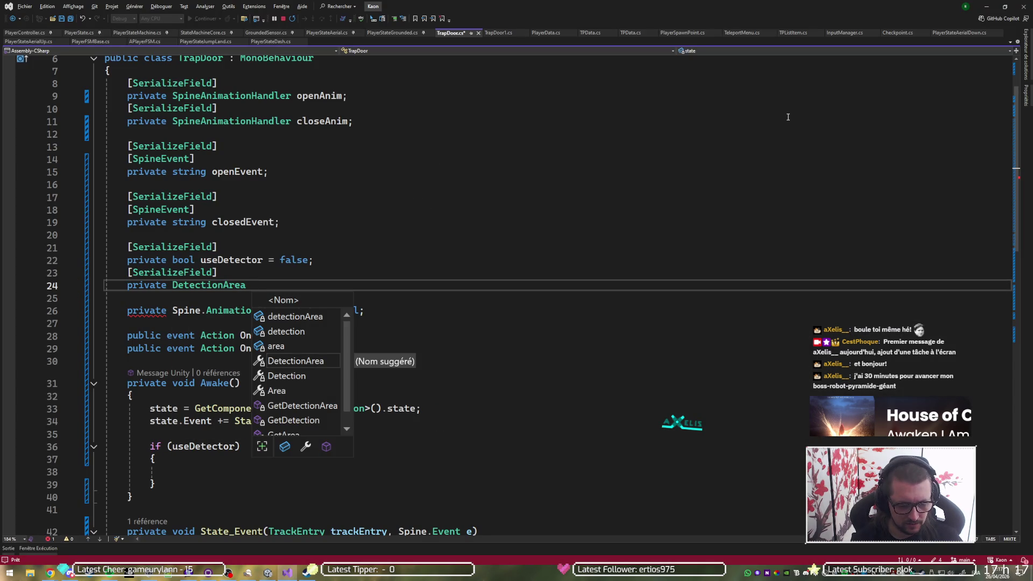
pyautogui.write('playerDetector')
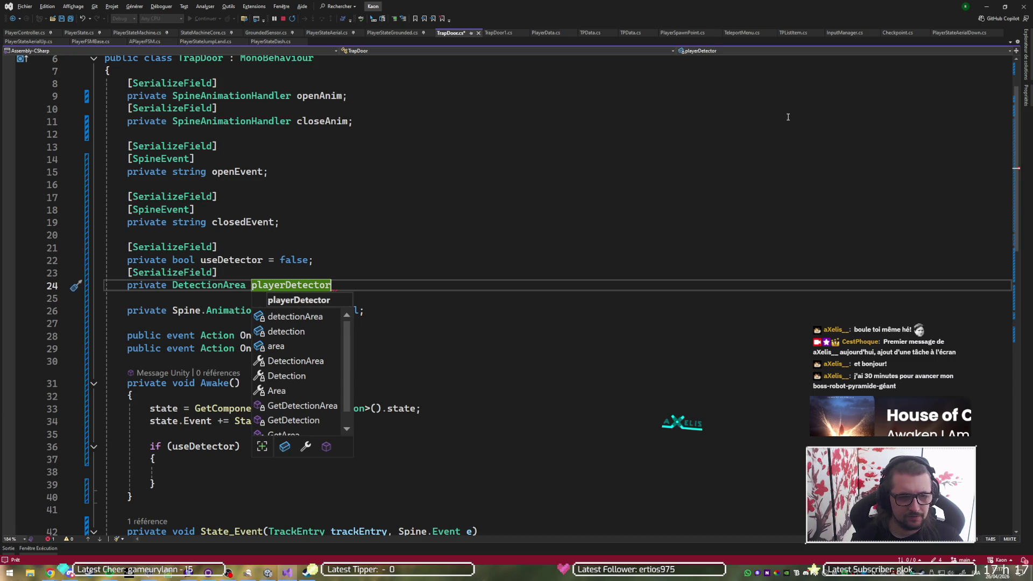
pyautogui.write(';')
pyautogui.press('Left')
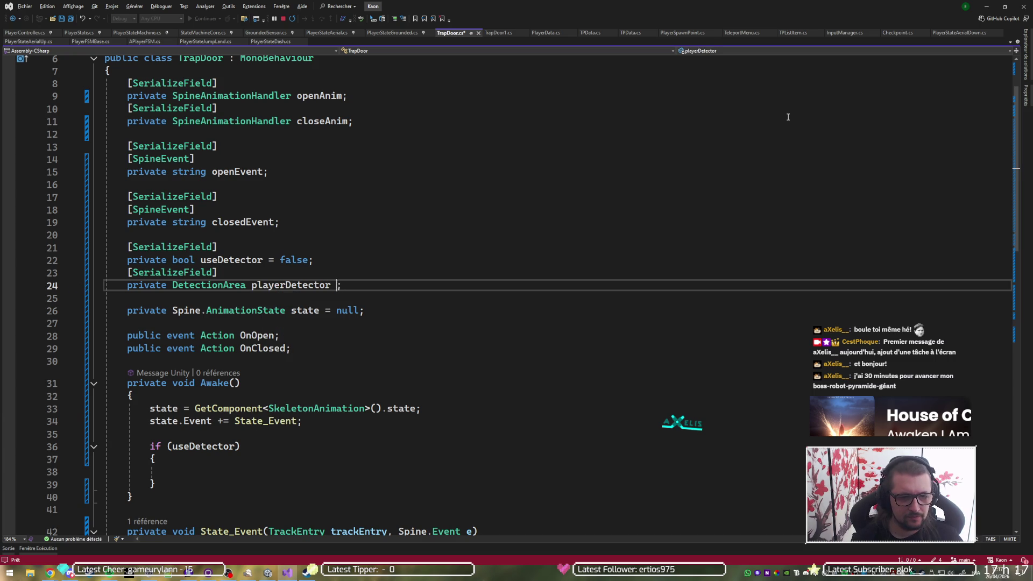
pyautogui.write('= null')
pyautogui.press('End')
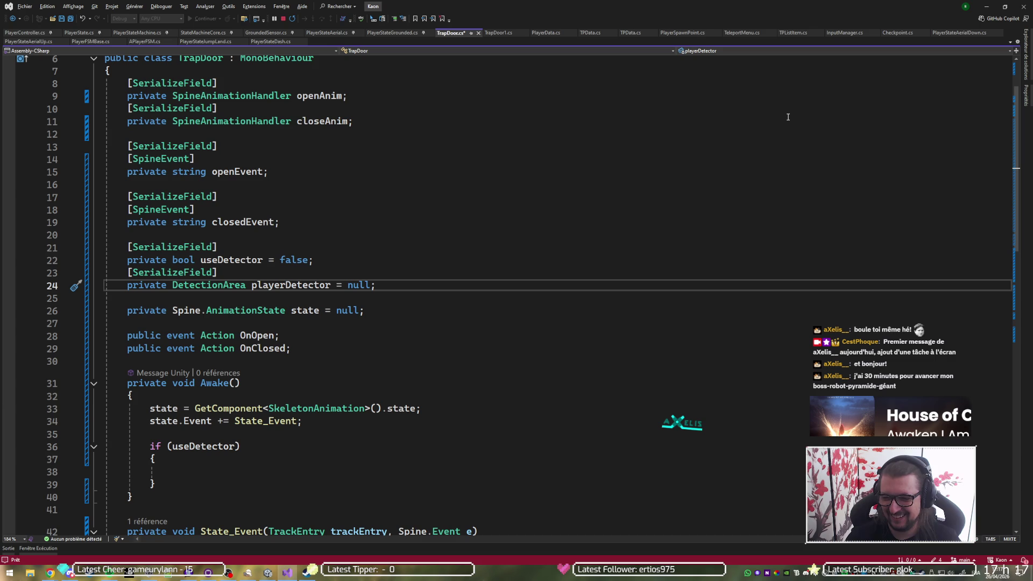
pyautogui.press('Down')
pyautogui.press('Down')
pyautogui.press('Down')
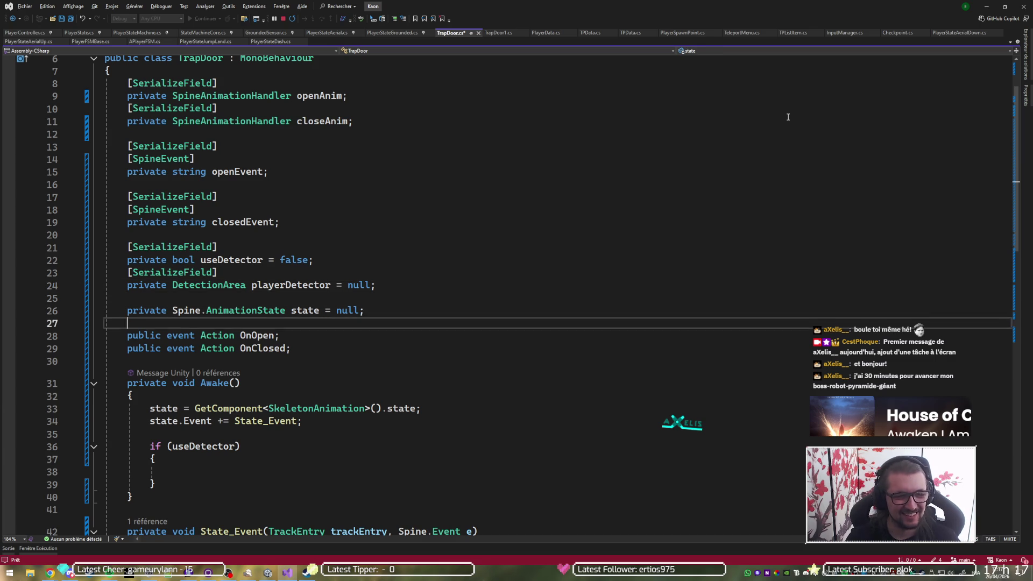
pyautogui.press('Down')
pyautogui.press('Down')
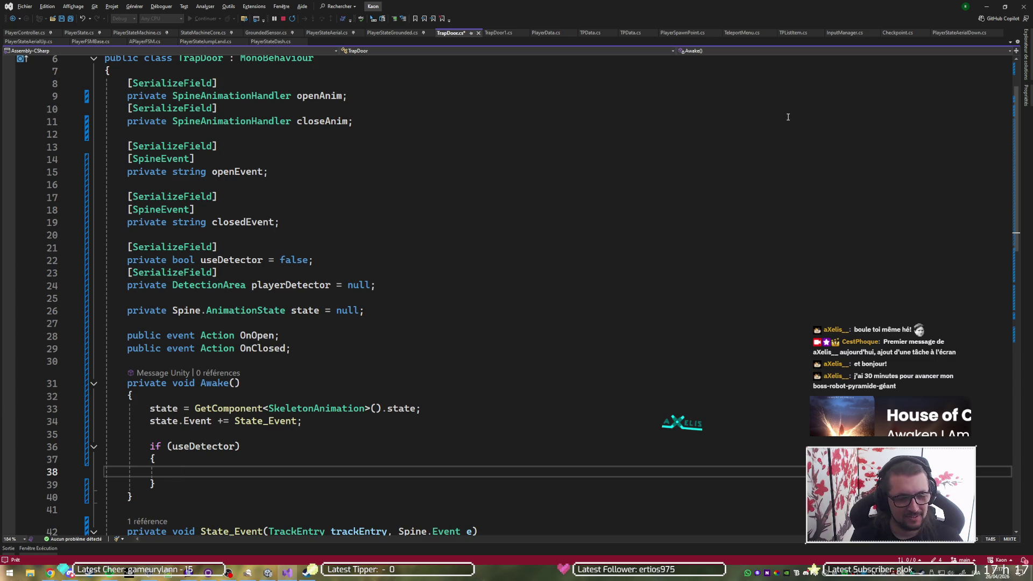
# - Write playerDetector.OnPlayerEnter += OpenDoors; inside the useDetector block
pyautogui.write('plyer')
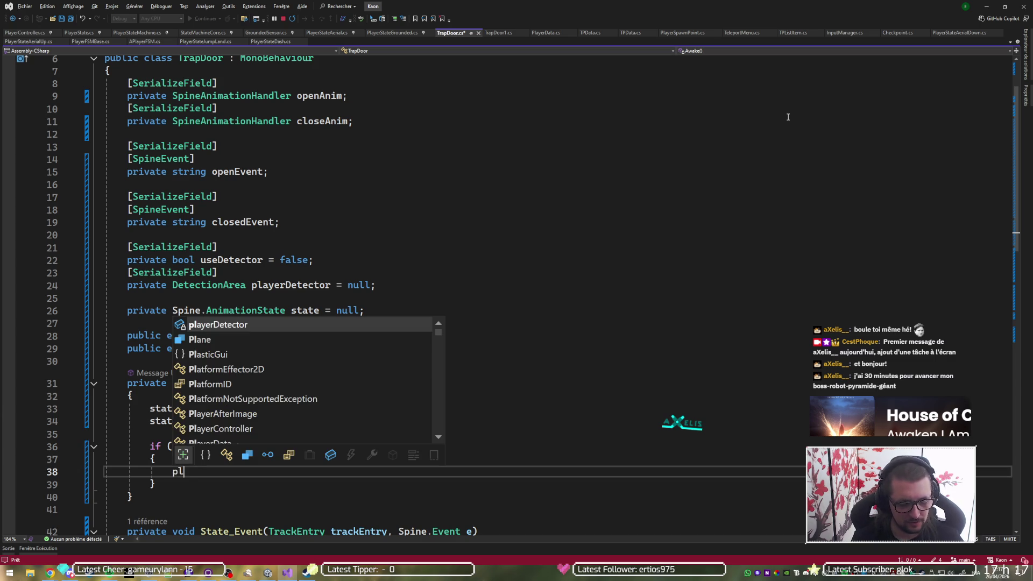
pyautogui.press('Left')
pyautogui.press('Left')
pyautogui.press('Left')
pyautogui.write('a')
pyautogui.press('End')
pyautogui.press('Tab')
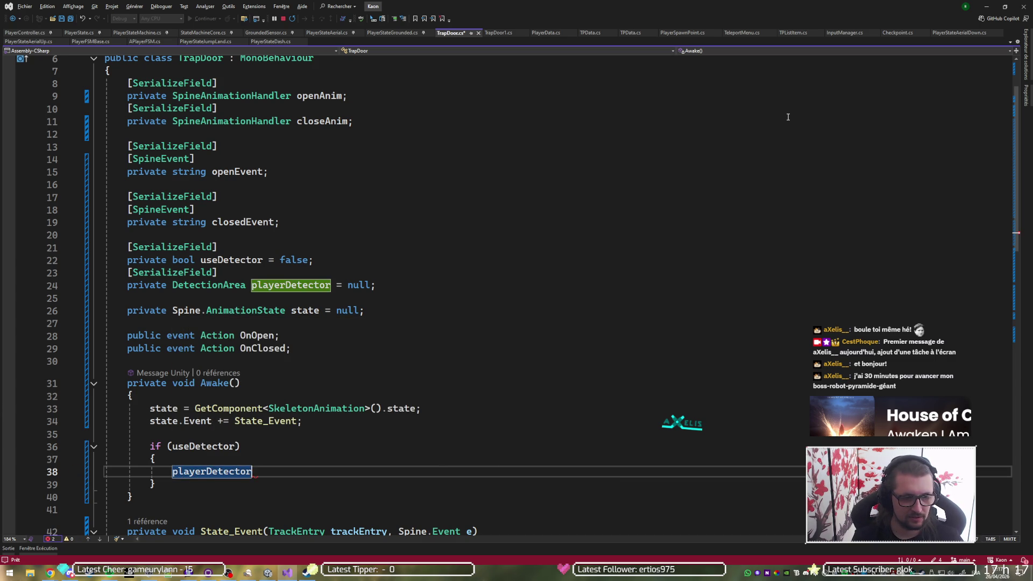
pyautogui.write('.')
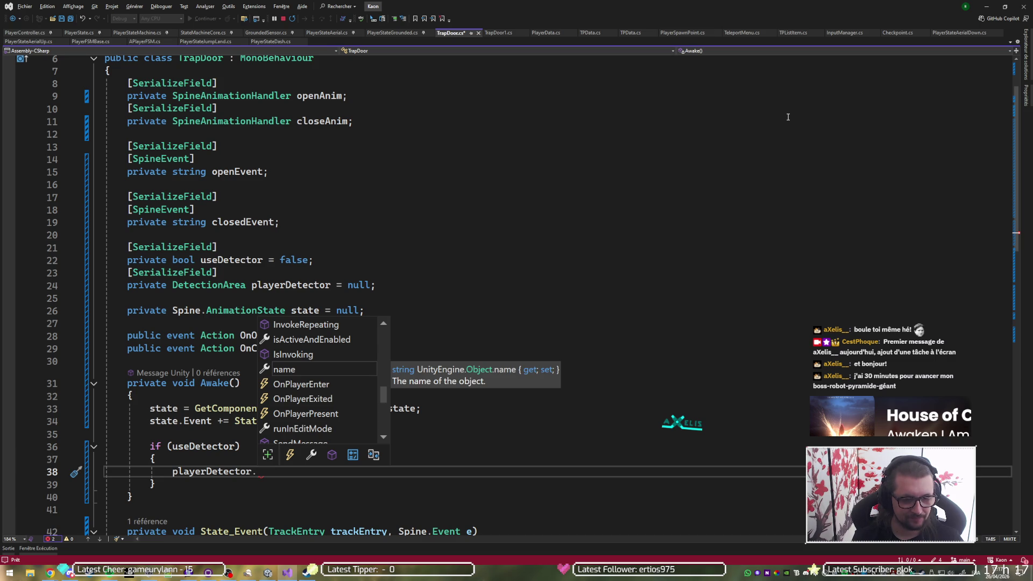
pyautogui.write('on')
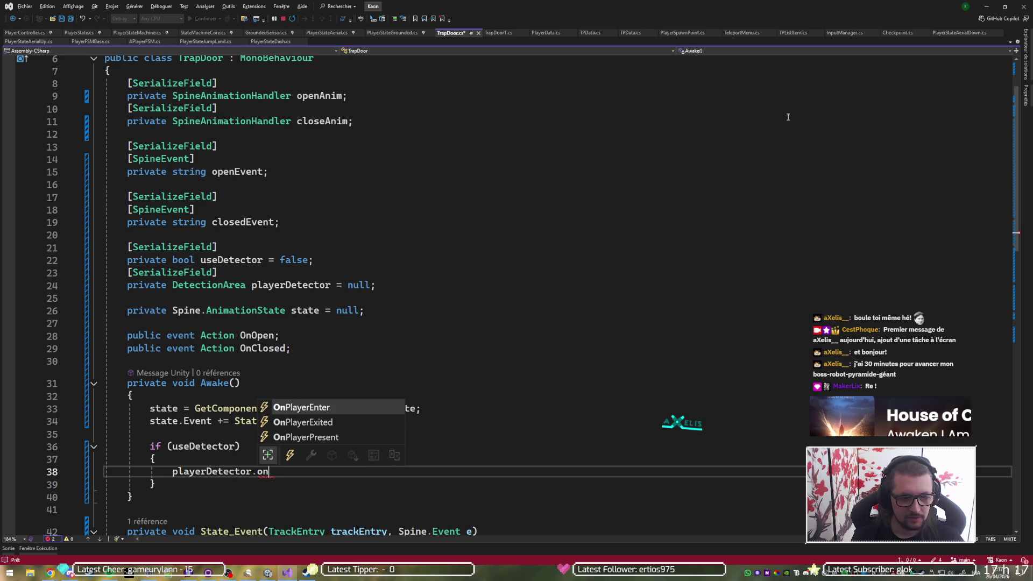
pyautogui.press('Tab')
pyautogui.write('++')
pyautogui.press('BackSpace')
pyautogui.write('=')
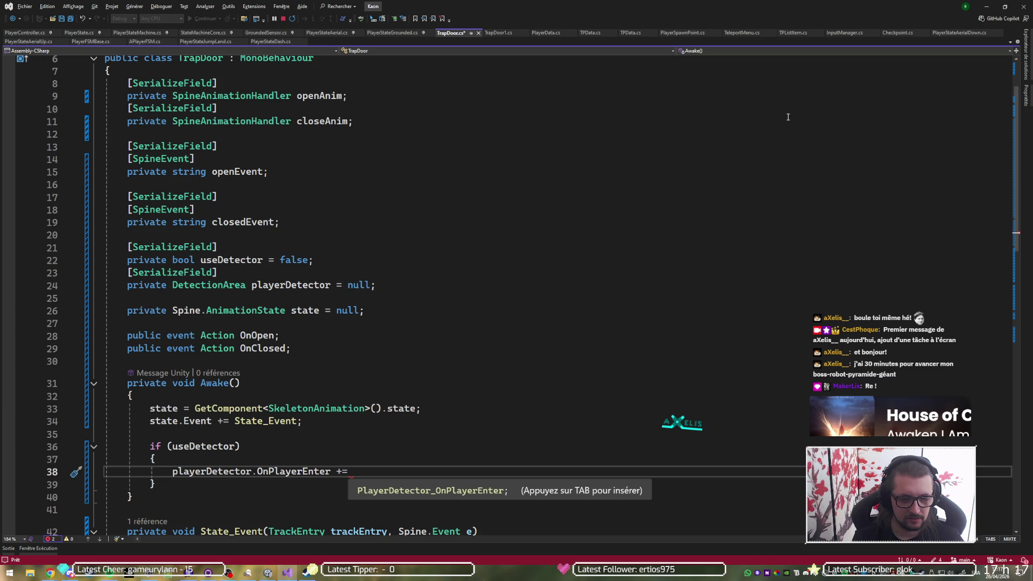
pyautogui.write(' Open')
pyautogui.press('Return')
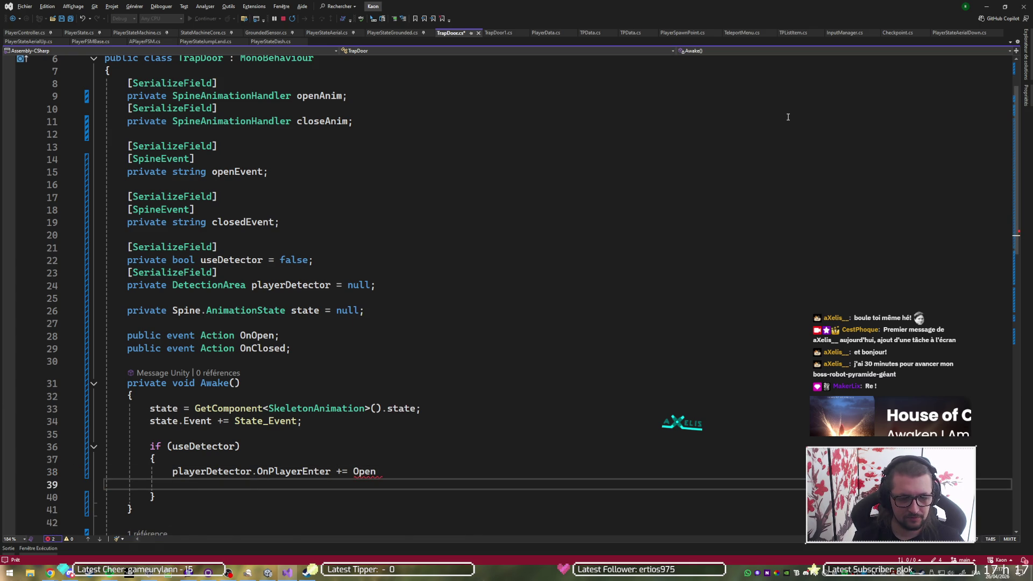
pyautogui.press('BackSpace')
pyautogui.write('D')
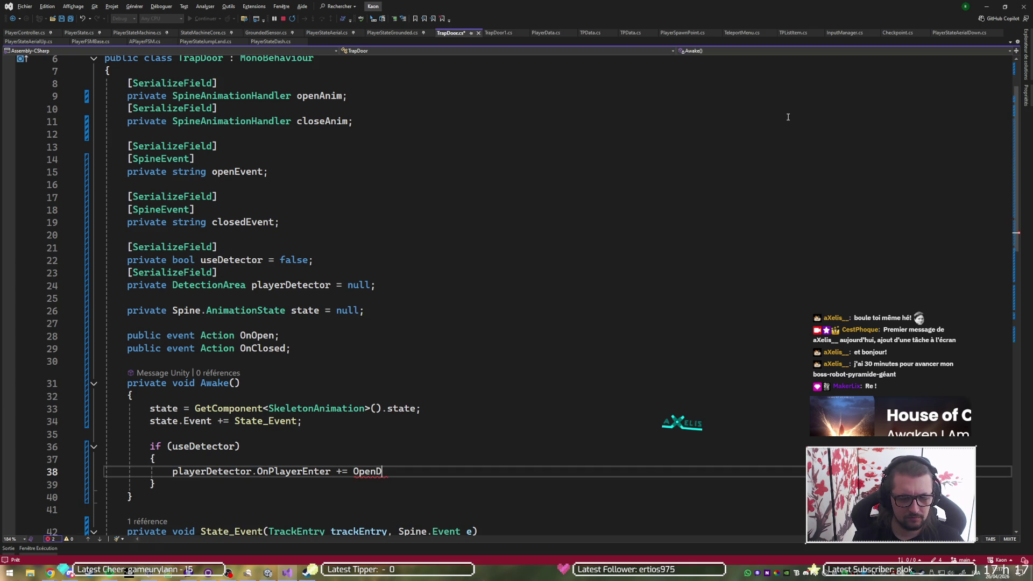
pyautogui.press('Down')
pyautogui.press('Tab')
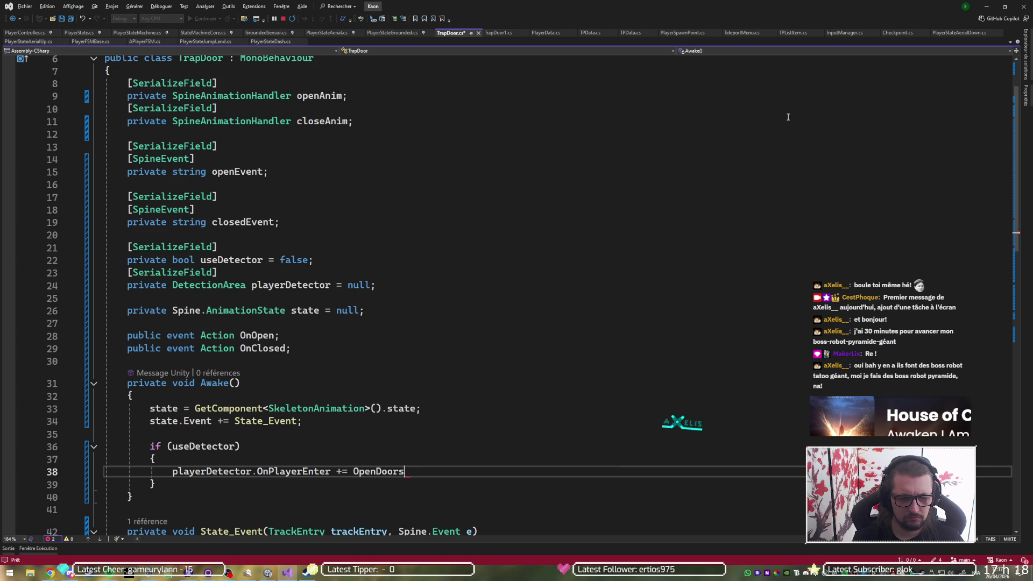
pyautogui.scroll(-9, 618, 207)
pyautogui.scroll(4, 582, 233)
pyautogui.write(';')
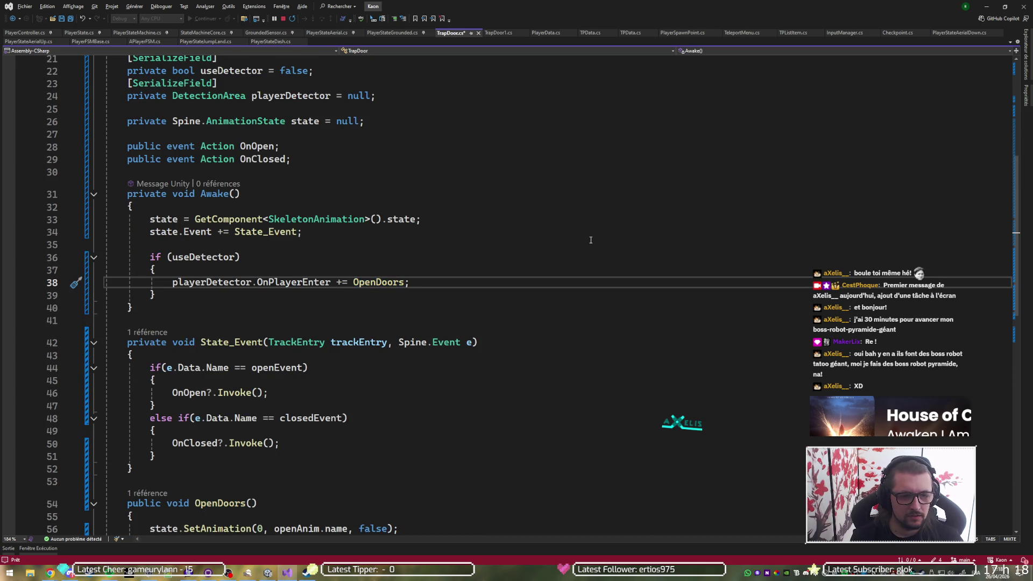
pyautogui.write('d')
# - Duplicate it as playerDetector.OnPlayerExited += CloseDoors; and save the script
pyautogui.press('BackSpace')
pyautogui.hotkey('ctrl', 'd')
pyautogui.press('Escape')
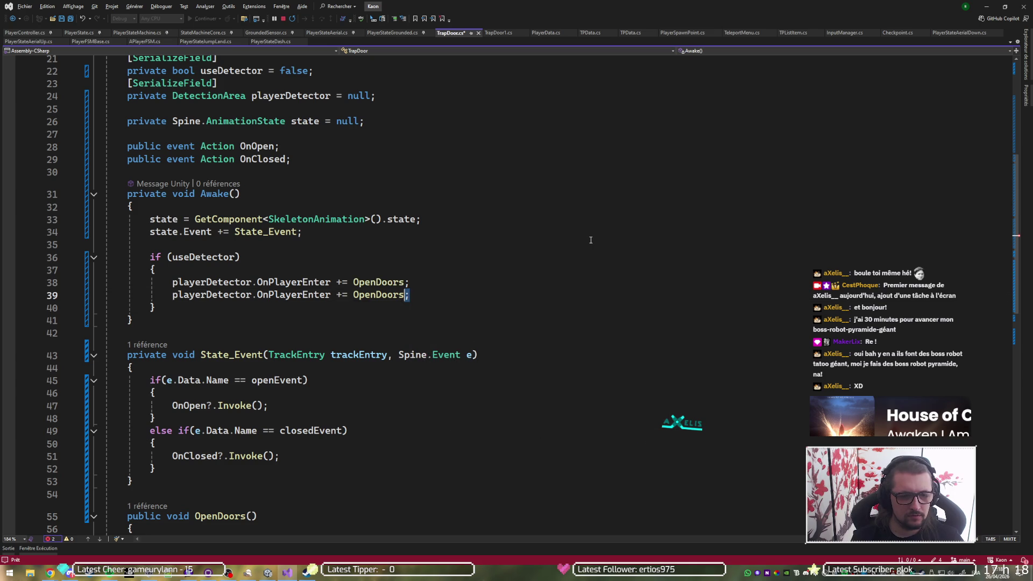
pyautogui.hotkey('ctrl', 'shift', 'Left')
pyautogui.hotkey('ctrl', 'shift', 'Left')
pyautogui.hotkey('ctrl', 'shift', 'Left')
pyautogui.write('onpl')
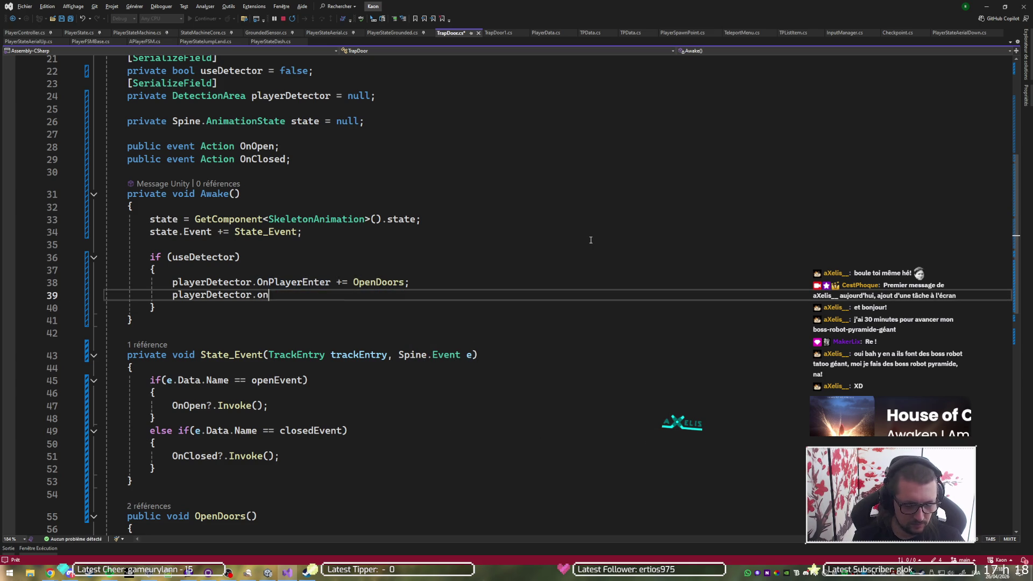
pyautogui.press('Down')
pyautogui.press('Down')
pyautogui.press('Tab')
pyautogui.write('+= clo')
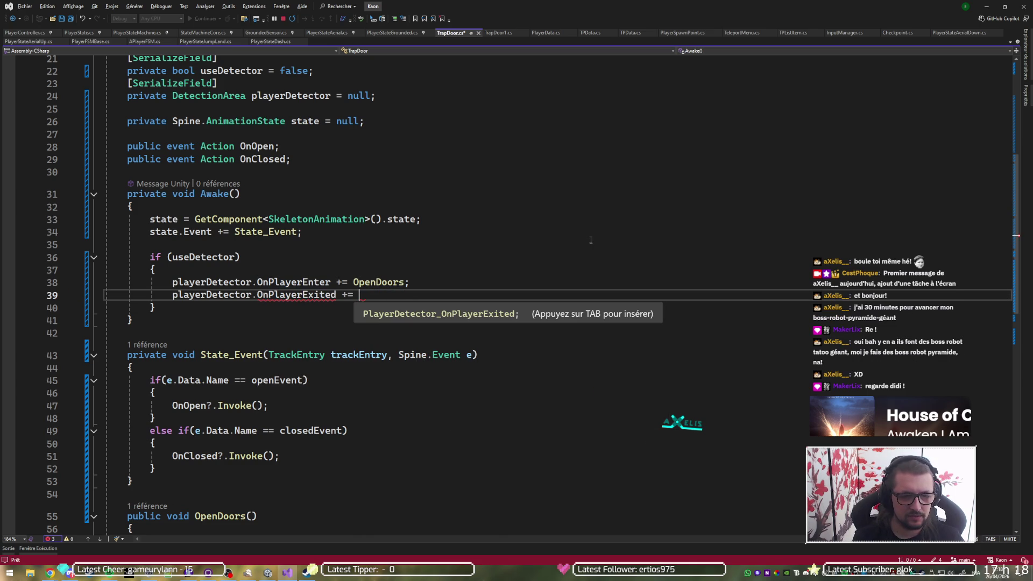
pyautogui.press('Down')
pyautogui.press('Down')
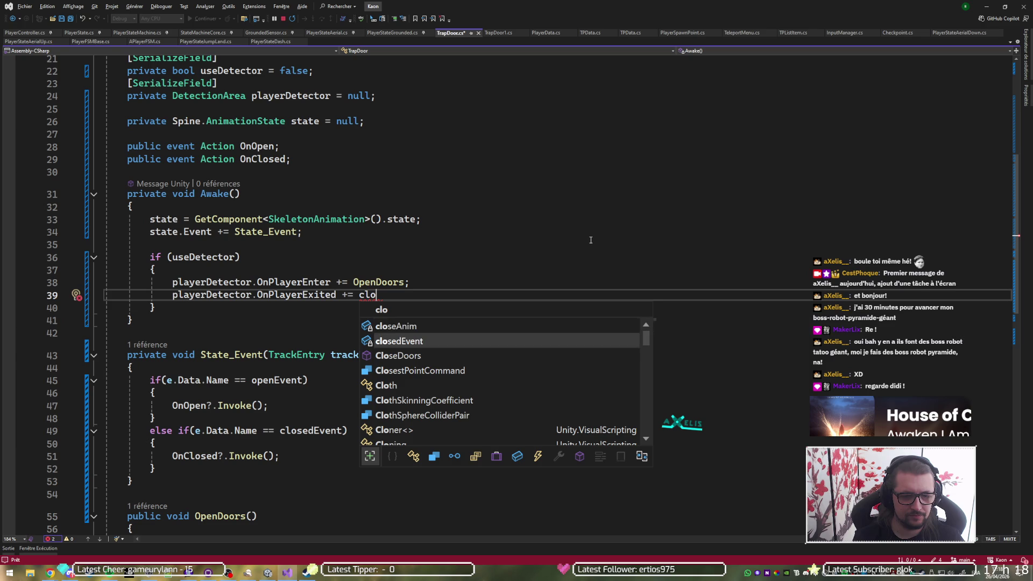
pyautogui.press('Tab')
pyautogui.write(';')
pyautogui.hotkey('ctrl', 's')
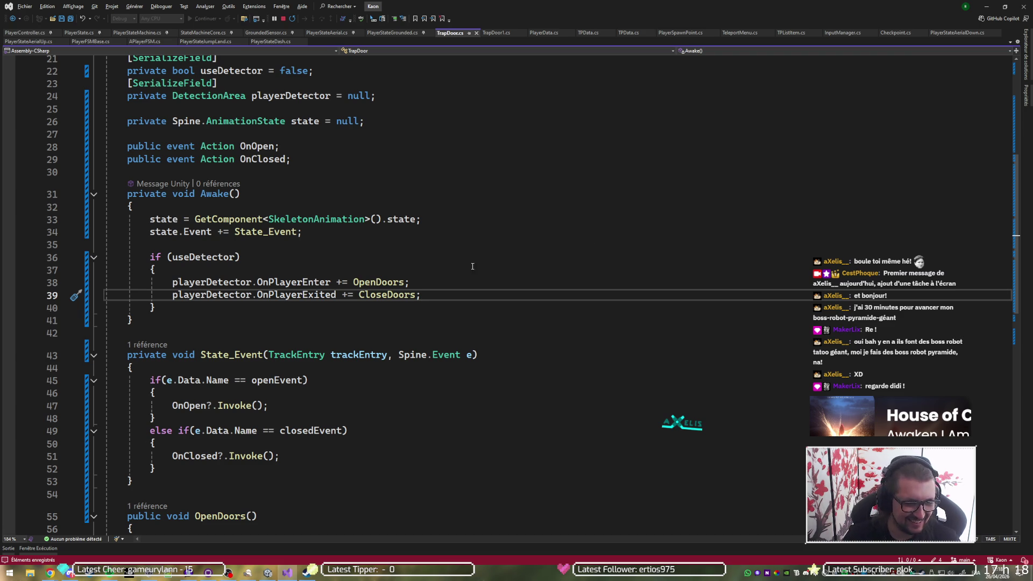
pyautogui.click(70, 572)
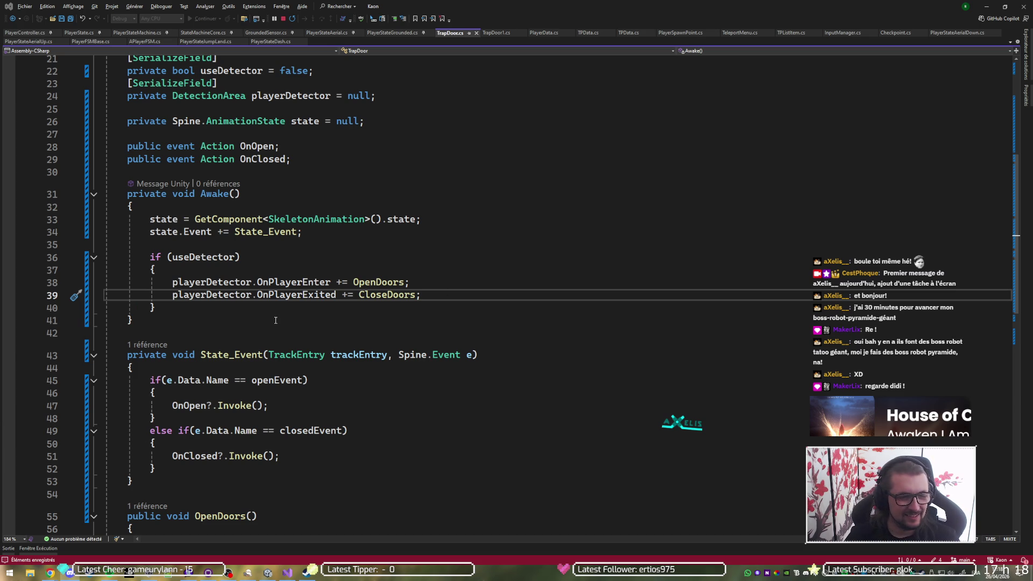
pyautogui.press('Down')
pyautogui.press('Down')
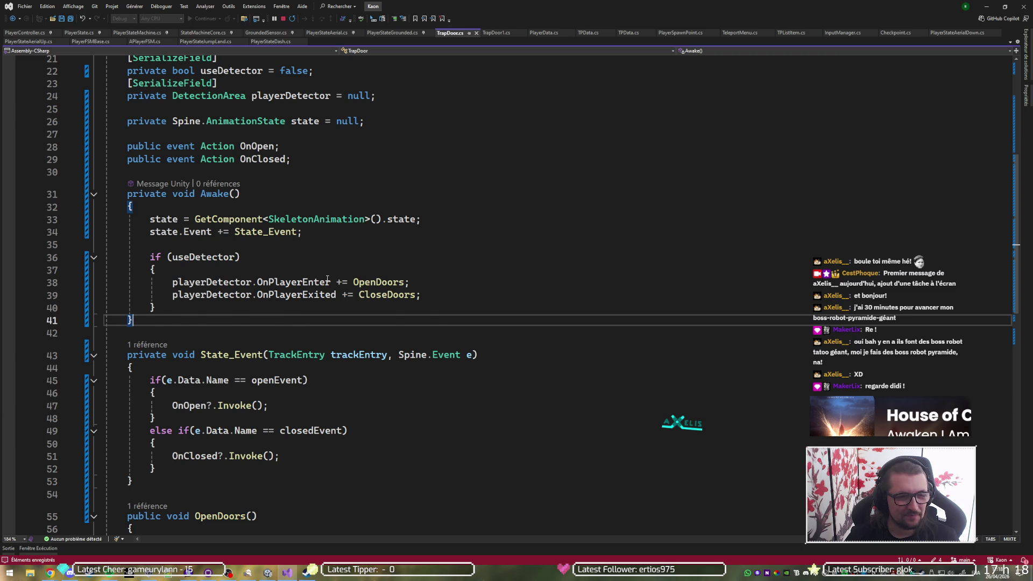
pyautogui.scroll(-1, 326, 318)
pyautogui.click(463, 244)
pyautogui.click(462, 256)
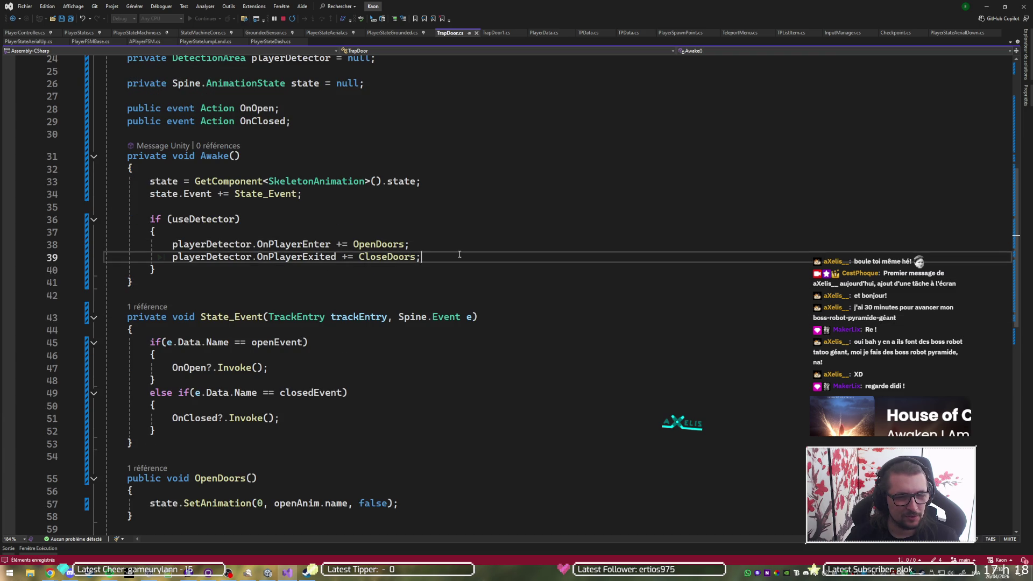
pyautogui.scroll(-7, 460, 254)
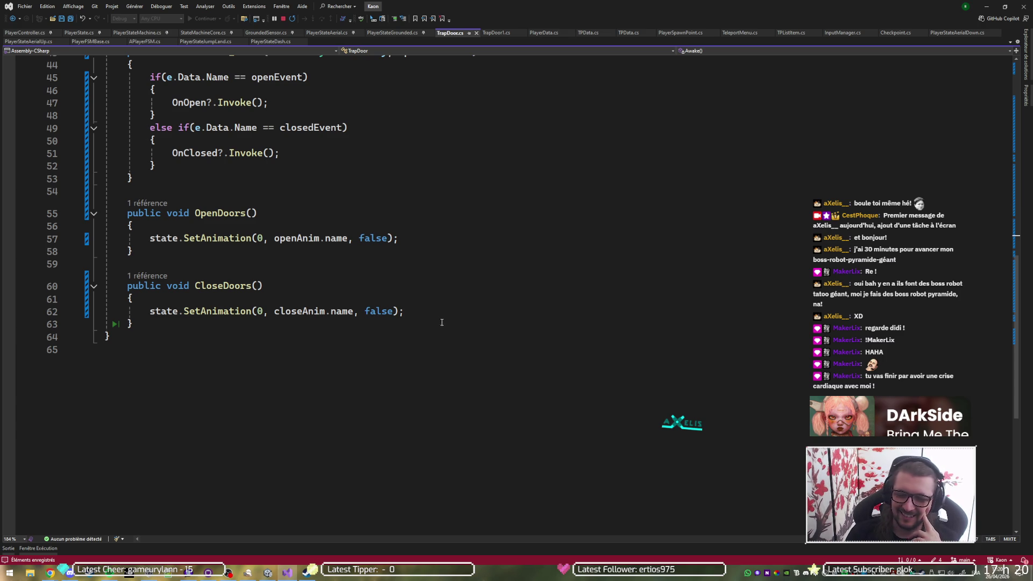
pyautogui.scroll(4, 433, 306)
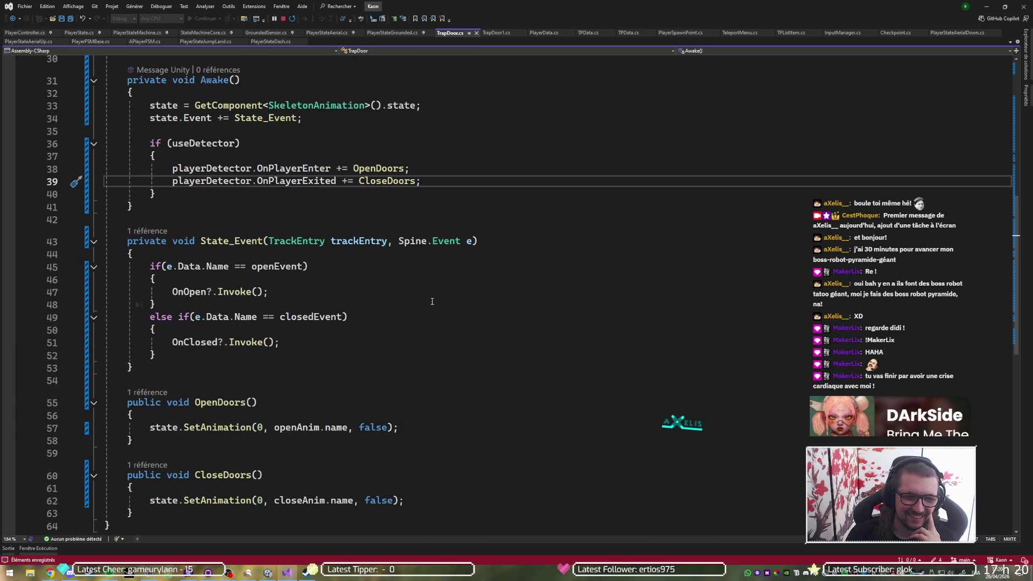
pyautogui.scroll(1, 434, 305)
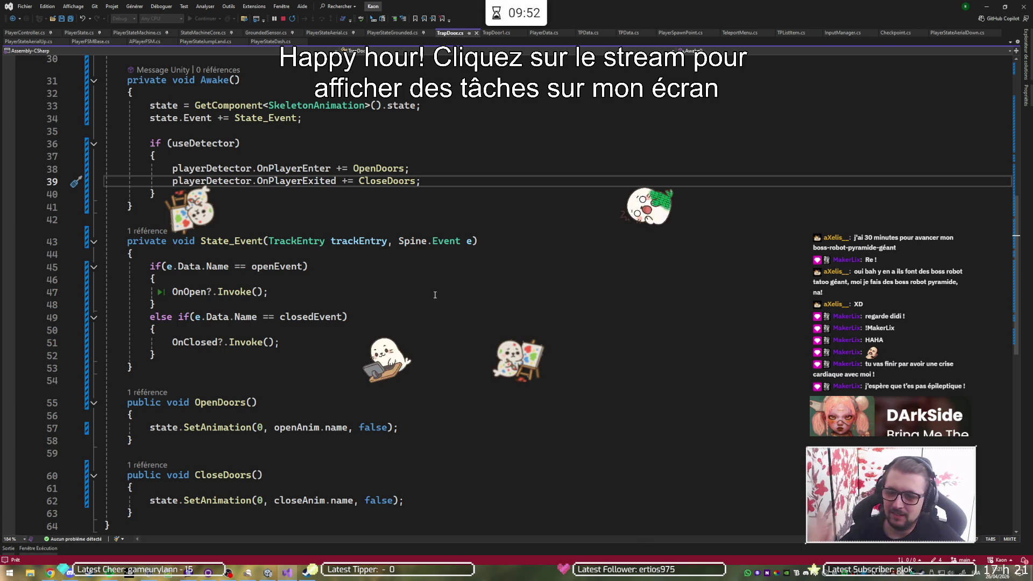
# - Return to Unity after script recompilation and widen the Scene view at the Game view's expense
pyautogui.hotkey('alt', 'Tab')
pyautogui.scroll(-3, 185, 235)
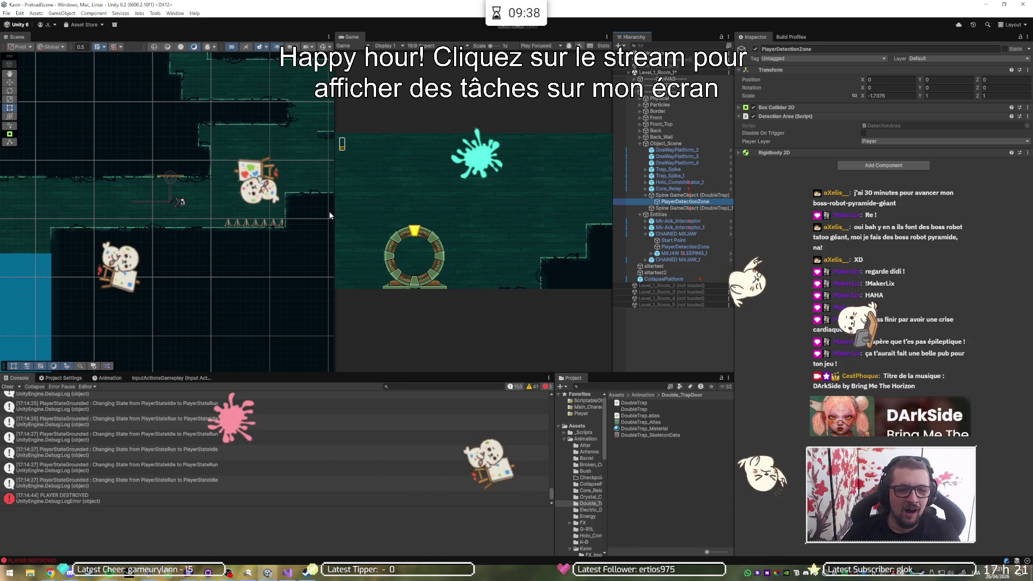
pyautogui.moveTo(335, 216); pyautogui.dragTo(434, 217)
# - Pan the Scene view to centre on the player character and the nearby platform
pyautogui.scroll(5, 200, 200)
pyautogui.moveTo(219, 260)
pyautogui.mouseDown()
pyautogui.moveTo(222, 292)
pyautogui.moveTo(292, 348)
pyautogui.mouseUp()
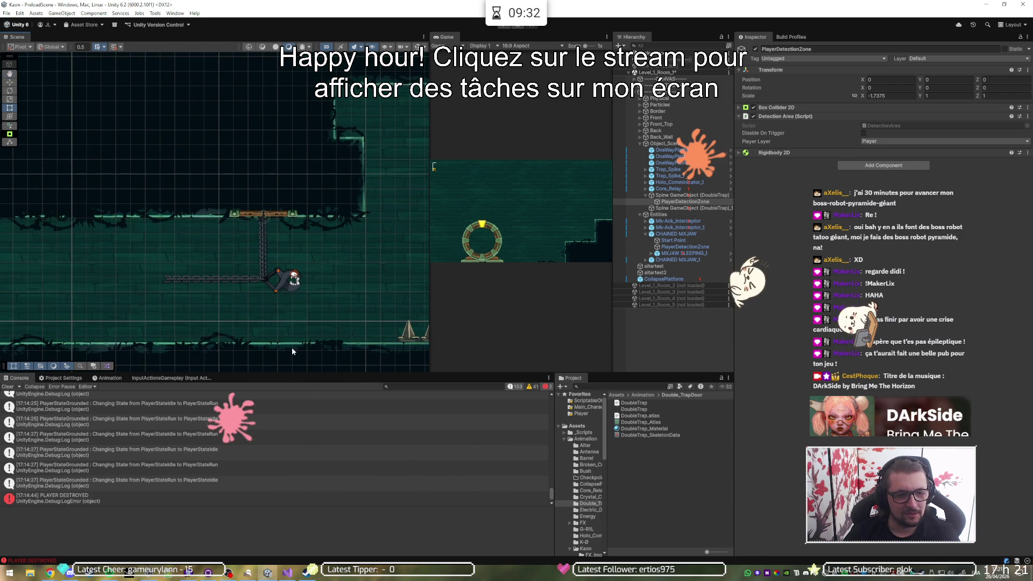
pyautogui.moveTo(288, 294); pyautogui.dragTo(280, 295)
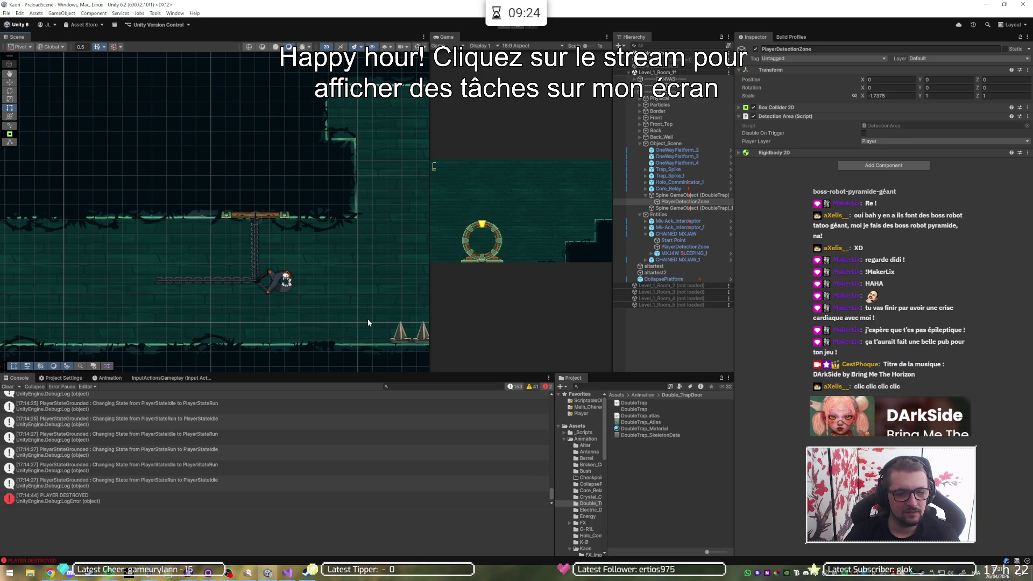
pyautogui.moveTo(218, 300); pyautogui.dragTo(273, 302)
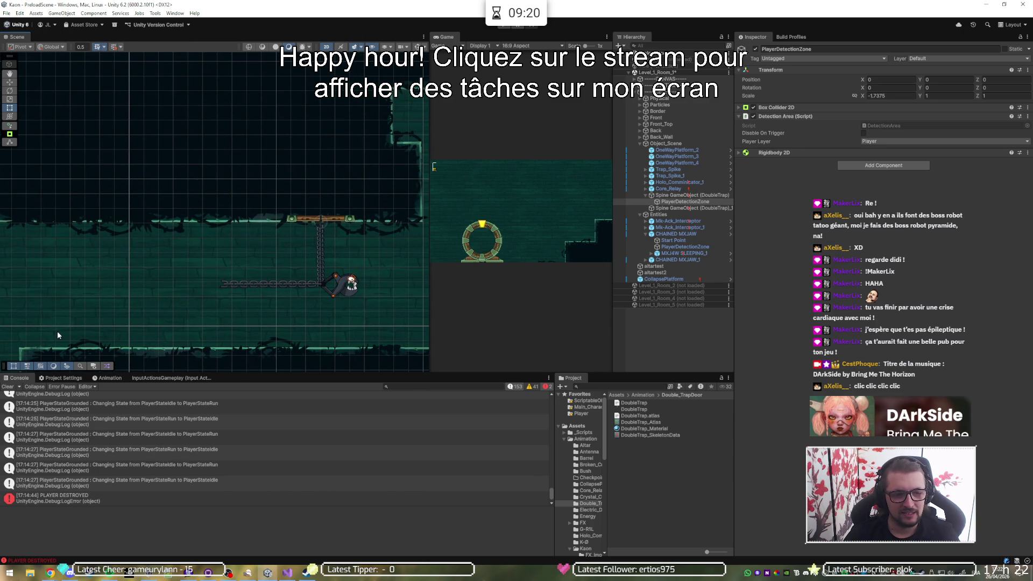
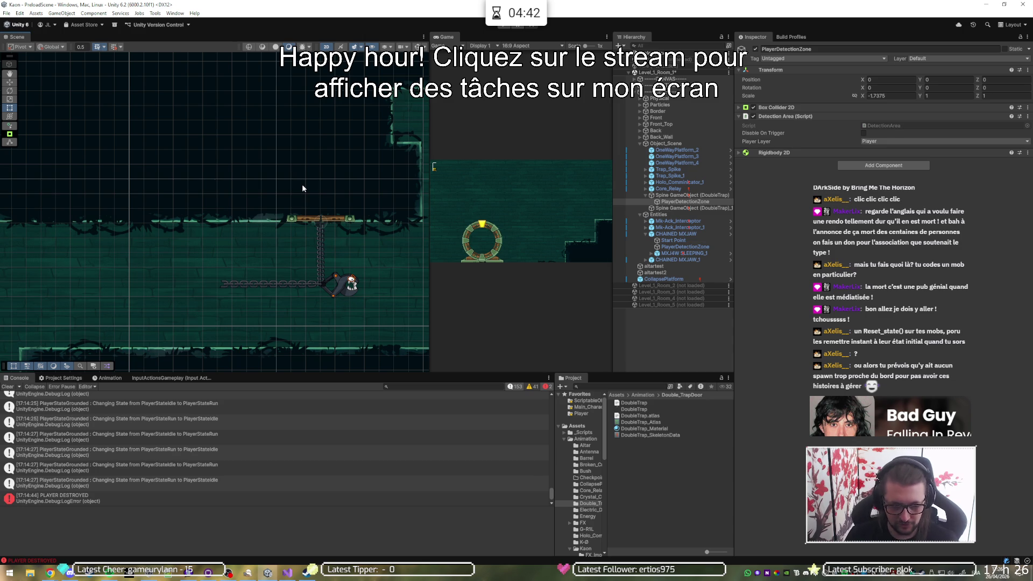
# - Stop debugging, delete the 'playerDetector.OnPlayerExited += CloseDoors;' line and save TrapDoor.cs
pyautogui.hotkey('alt', 'Tab')
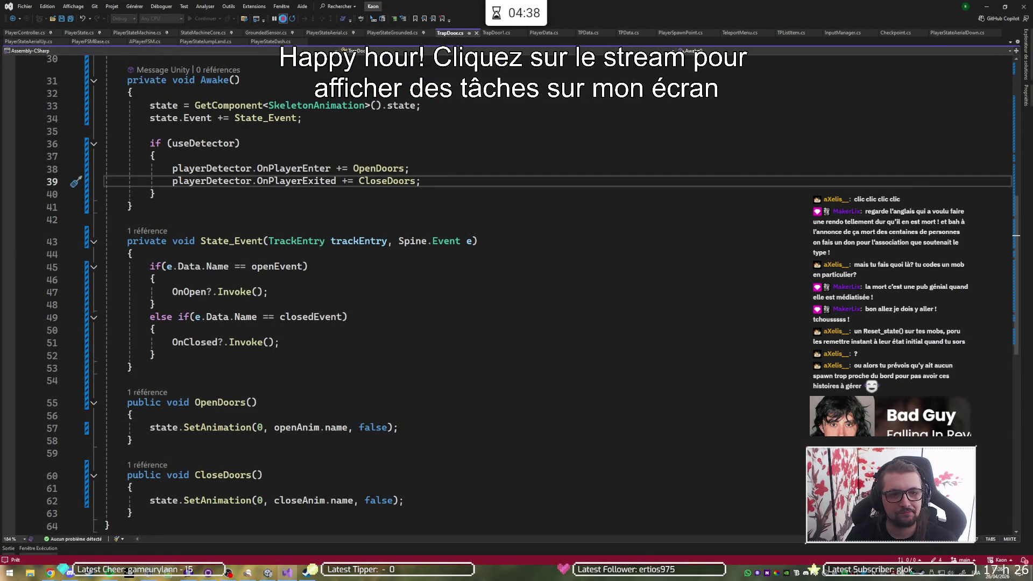
pyautogui.click(283, 18)
pyautogui.click(386, 178)
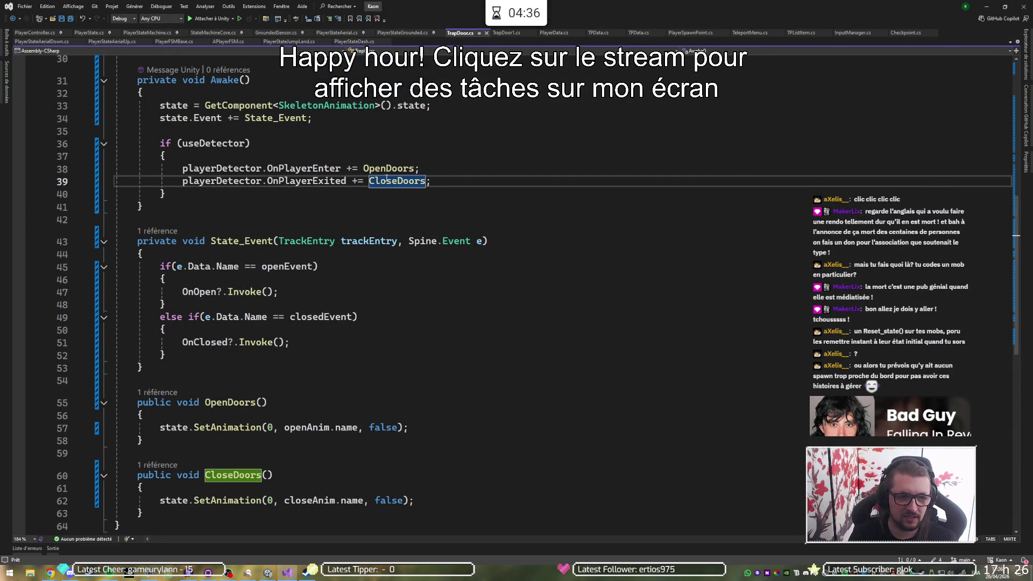
pyautogui.hotkey('ctrl', 'x')
pyautogui.hotkey('ctrl', 's')
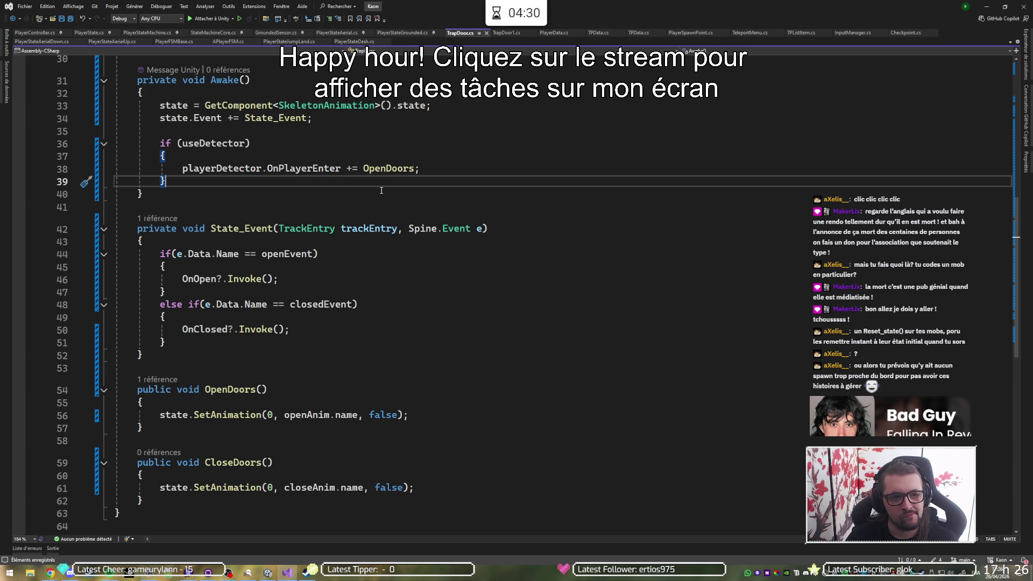
# - Scroll back up to the serialized field declarations around useDetector and closedEvent
pyautogui.scroll(4, 381, 190)
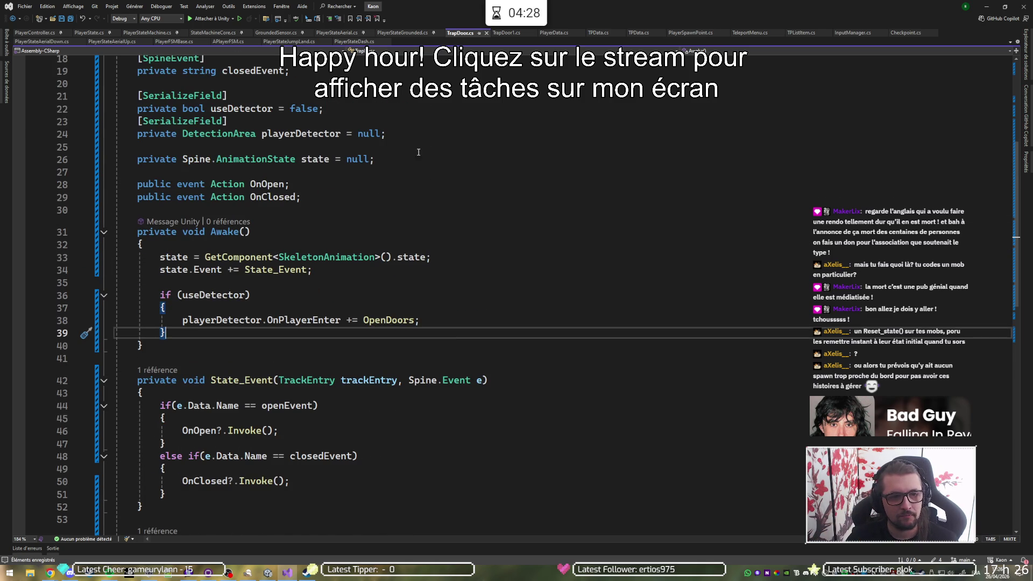
pyautogui.scroll(6, 419, 152)
pyautogui.scroll(-4, 356, 272)
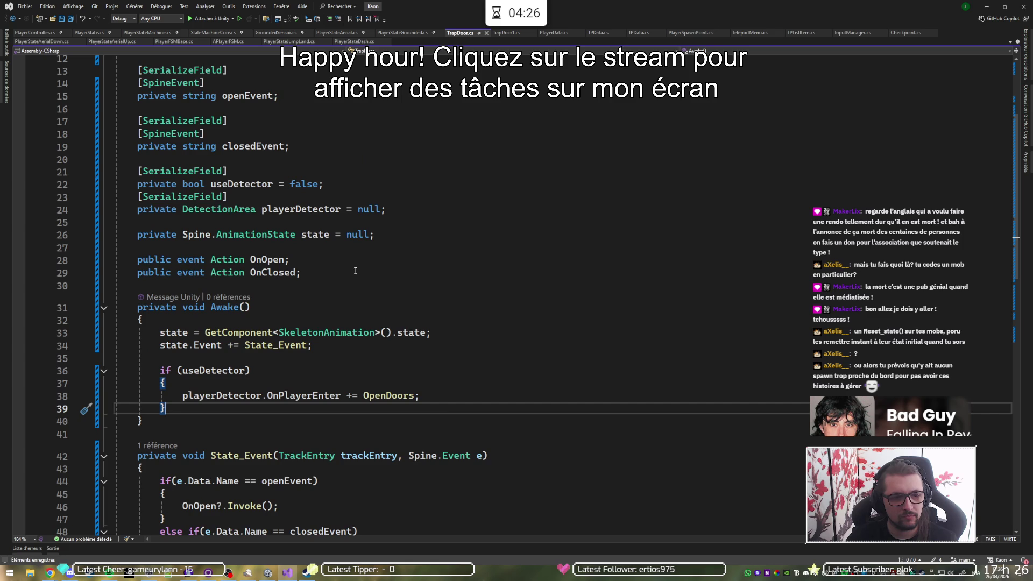
pyautogui.click(364, 186)
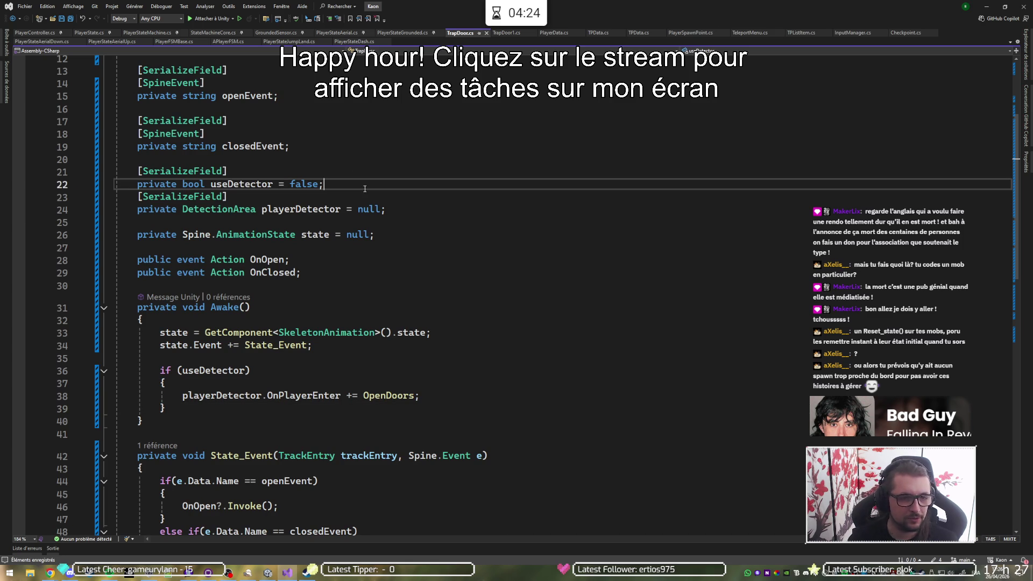
pyautogui.press('Up')
pyautogui.press('Up')
pyautogui.press('Up')
pyautogui.scroll(1, 365, 189)
pyautogui.scroll(1, 365, 188)
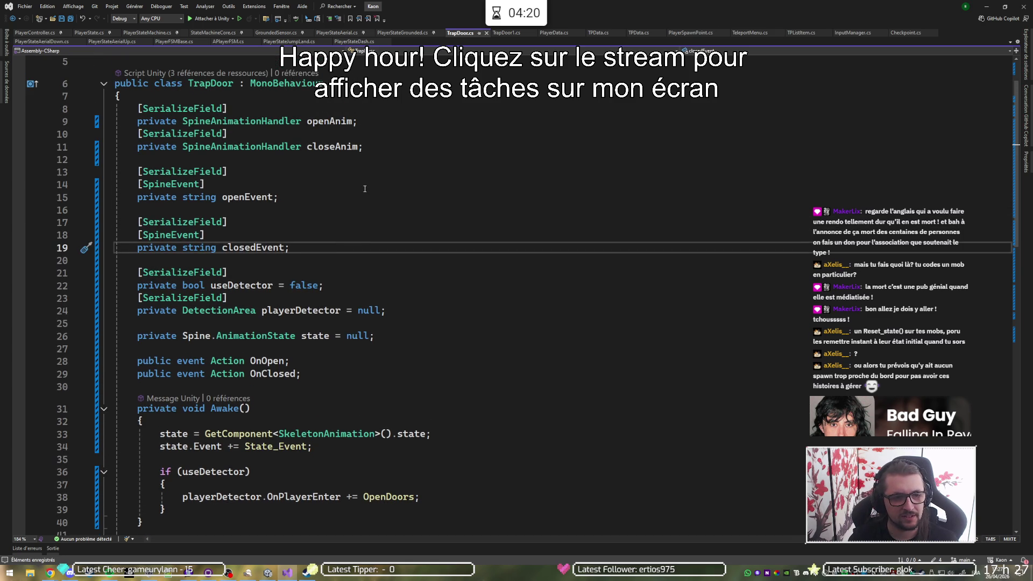
# - Remove the blank lines between the closeAnim, openEvent and closedEvent field declarations
pyautogui.press('Up')
pyautogui.press('Up')
pyautogui.press('Up')
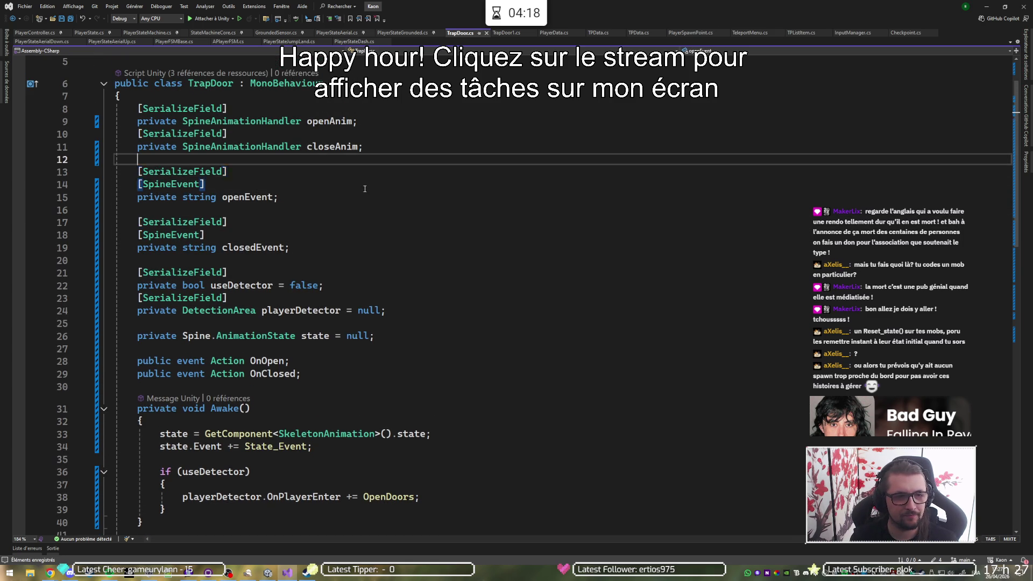
pyautogui.hotkey('ctrl', 'x')
pyautogui.press('Down')
pyautogui.press('Down')
pyautogui.press('End')
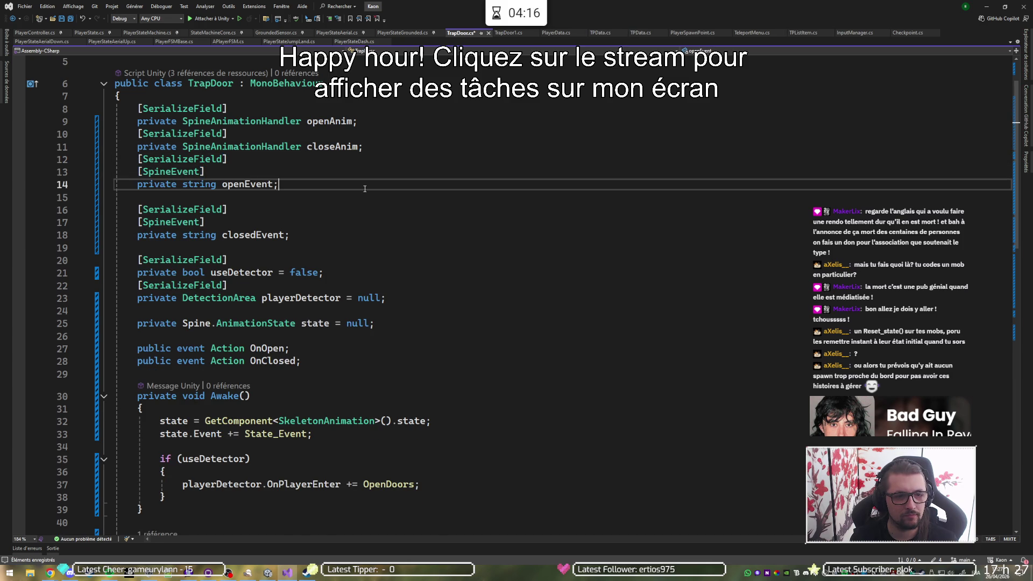
pyautogui.press('Delete')
pyautogui.press('Down')
pyautogui.press('Down')
pyautogui.press('Down')
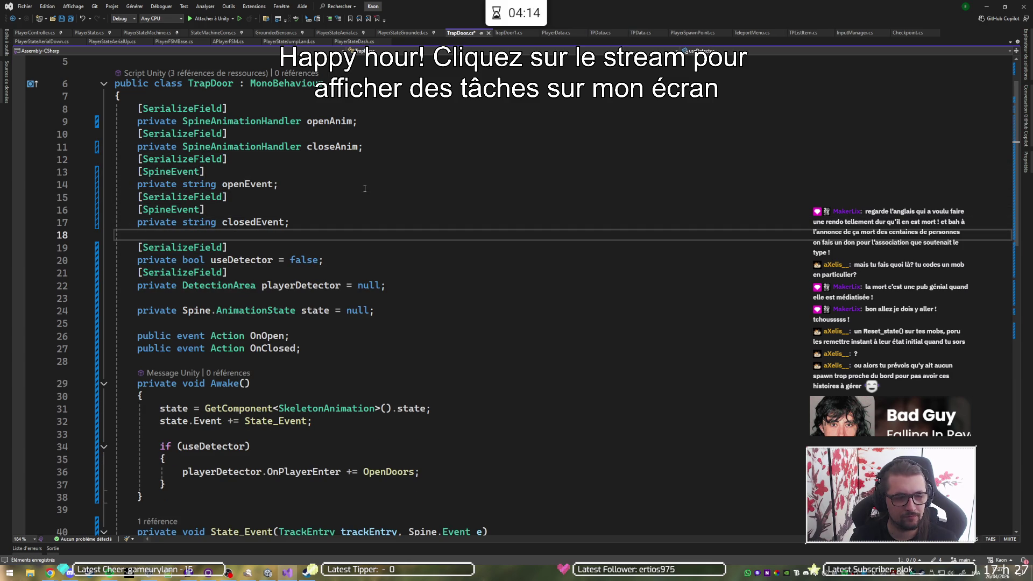
pyautogui.press('Return')
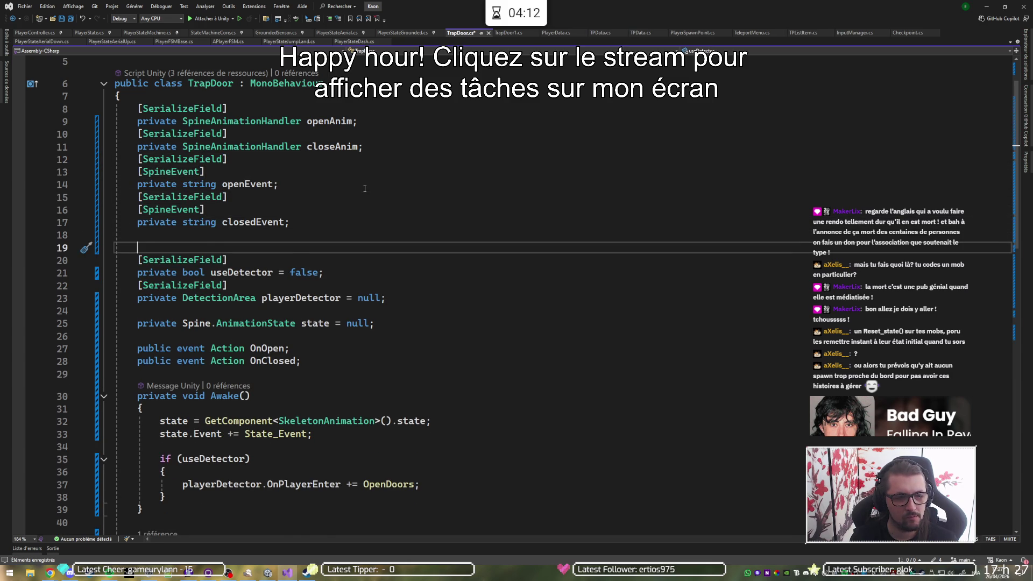
pyautogui.press('Delete')
pyautogui.press('Down')
pyautogui.press('Down')
pyautogui.press('Down')
pyautogui.press('Down')
pyautogui.press('Down')
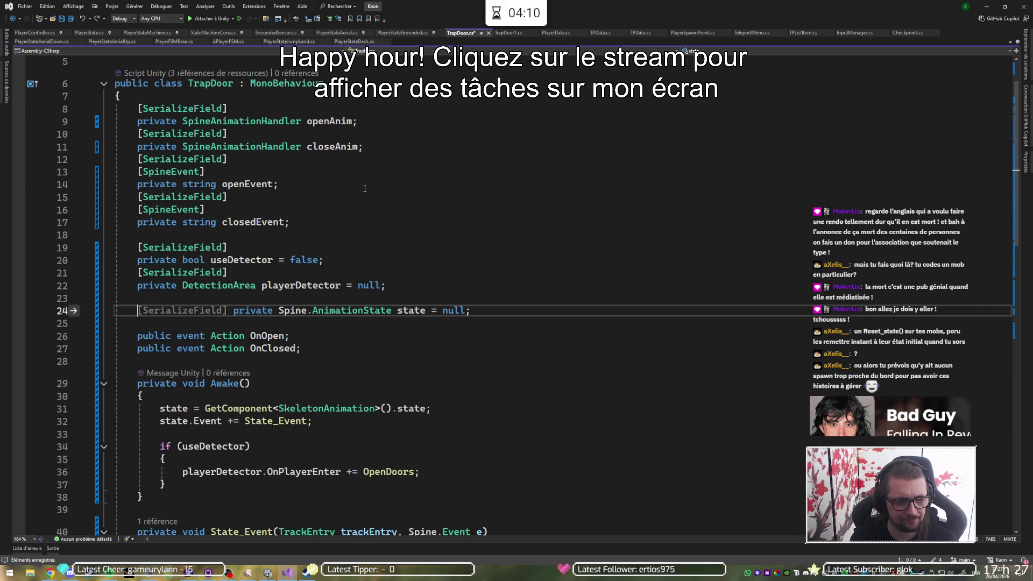
# - Add 'private bool isOpen = false;' on a new line under the state field
pyautogui.press('Return')
pyautogui.press('Up')
pyautogui.write('privte ')
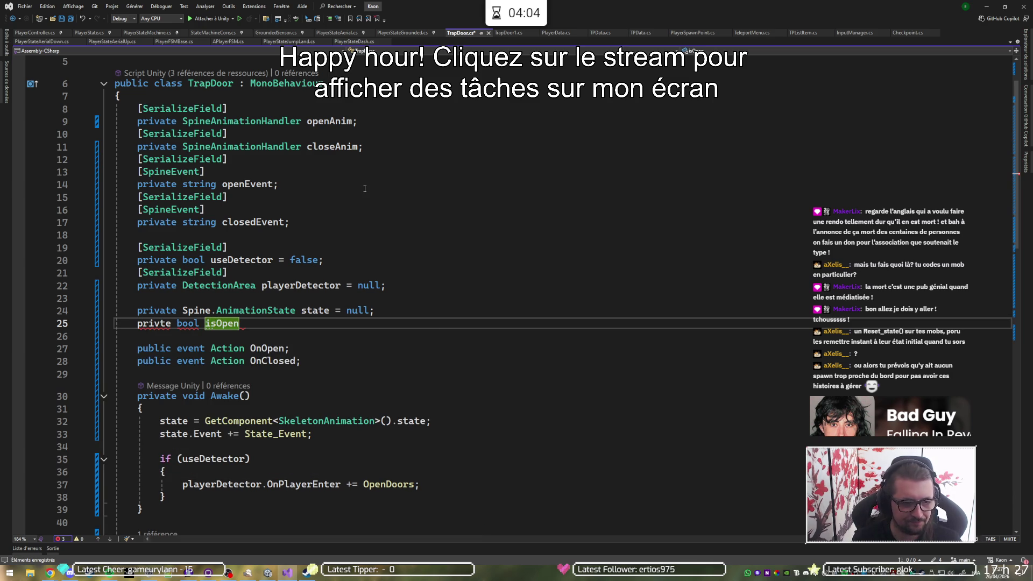
pyautogui.write('false;')
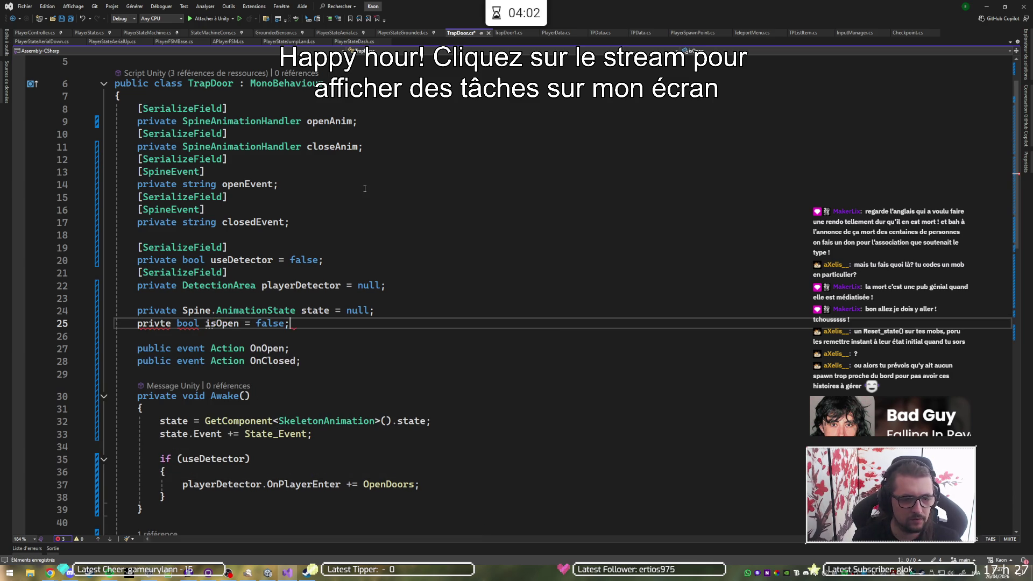
pyautogui.press('Down')
pyautogui.press('Down')
pyautogui.press('Down')
pyautogui.scroll(-3, 365, 189)
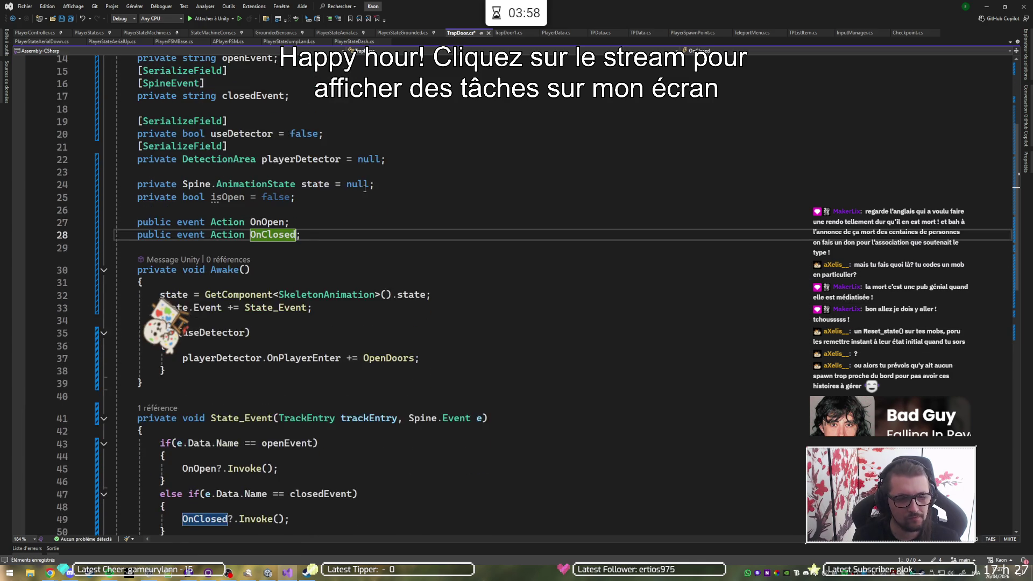
# - In State_Event, insert 'isOpen = true;' just above the OnOpen?.Invoke() call
pyautogui.press('Down')
pyautogui.press('Down')
pyautogui.scroll(-4, 365, 188)
pyautogui.press('Down')
pyautogui.press('Down')
pyautogui.press('Down')
pyautogui.press('Down')
pyautogui.press('Down')
pyautogui.press('Down')
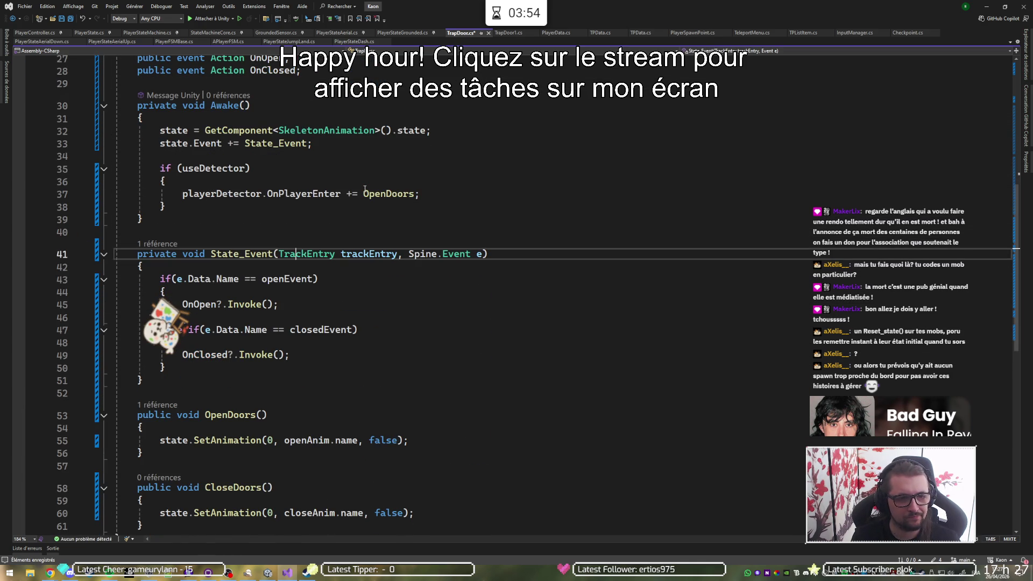
pyautogui.scroll(-1, 365, 189)
pyautogui.scroll(1, 365, 189)
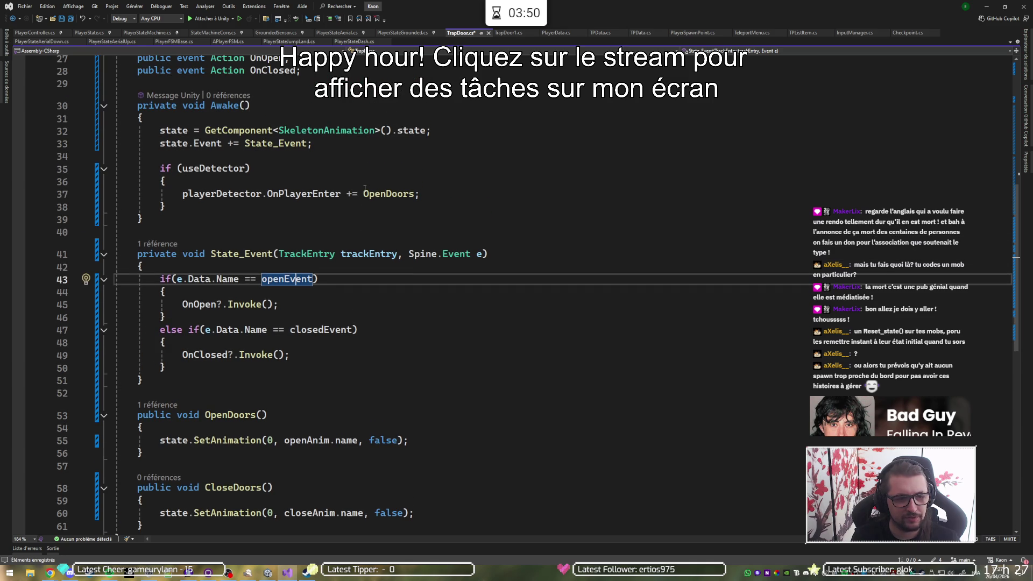
pyautogui.press('Down')
pyautogui.press('Down')
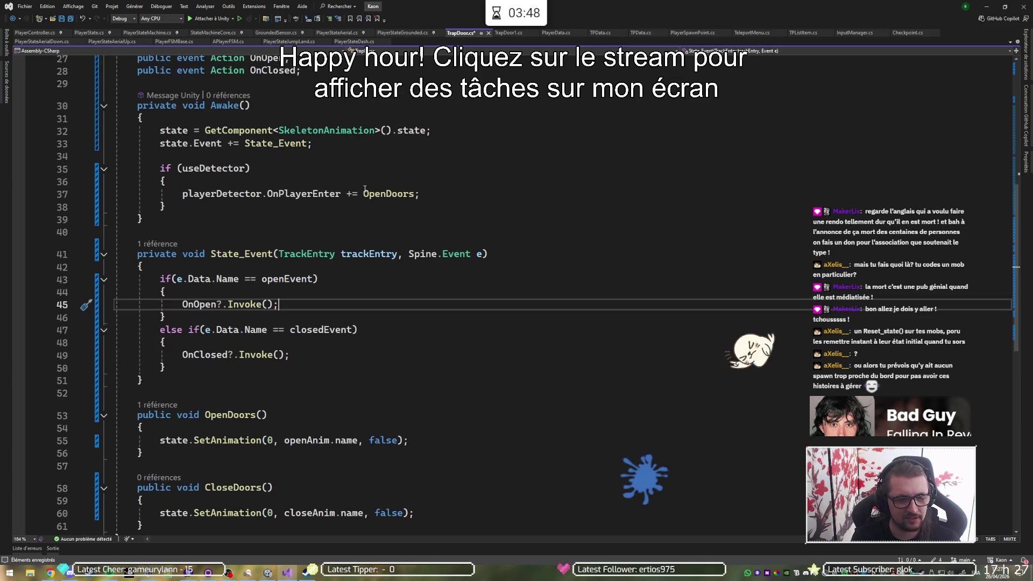
pyautogui.hotkey('ctrl', 'Return')
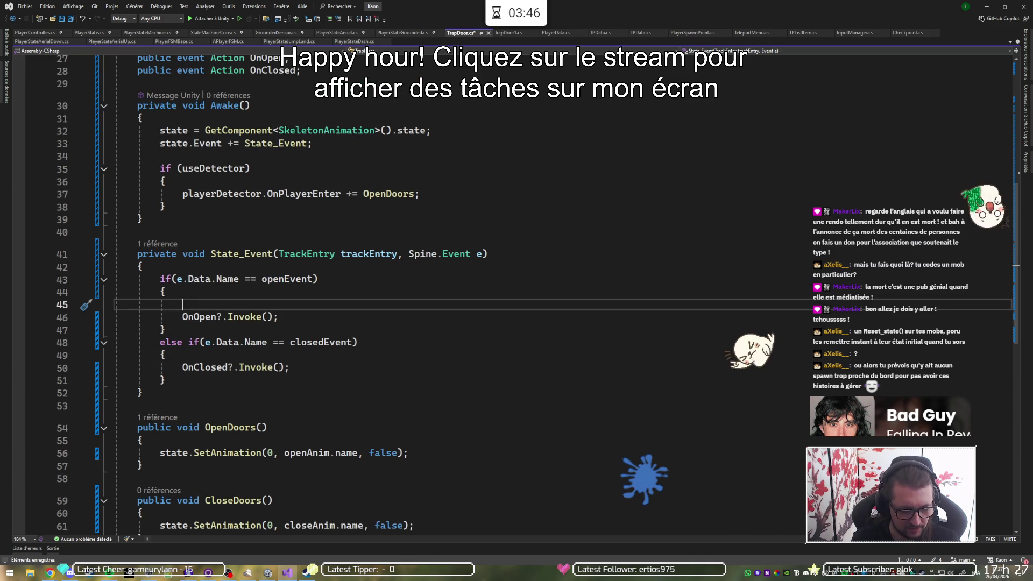
pyautogui.write('isOpen = true;')
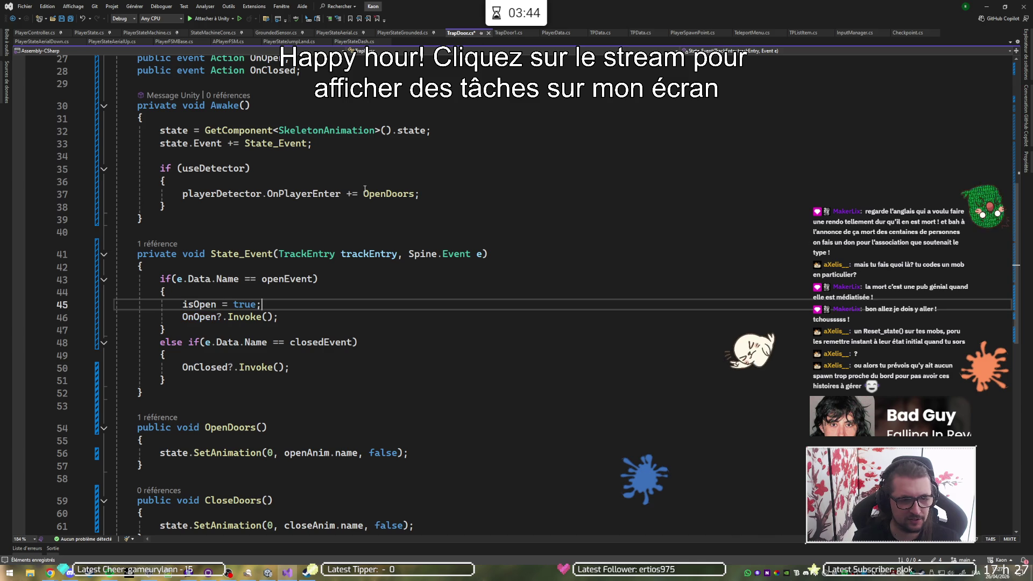
pyautogui.press('Tab')
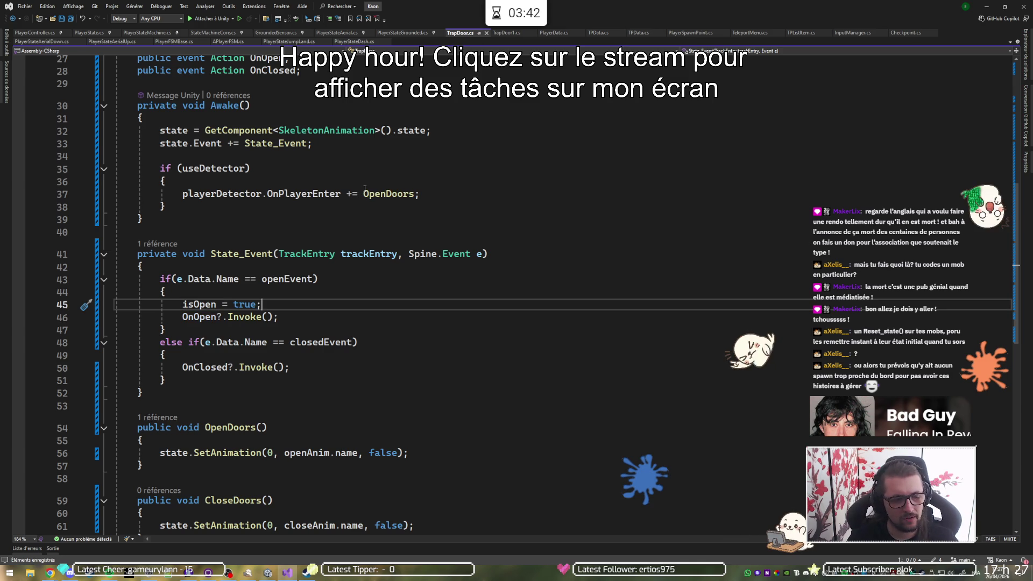
# - Add an 'if (isOpen) { return; }' guard at the top of OpenDoors, then return to Unity
pyautogui.click(243, 443)
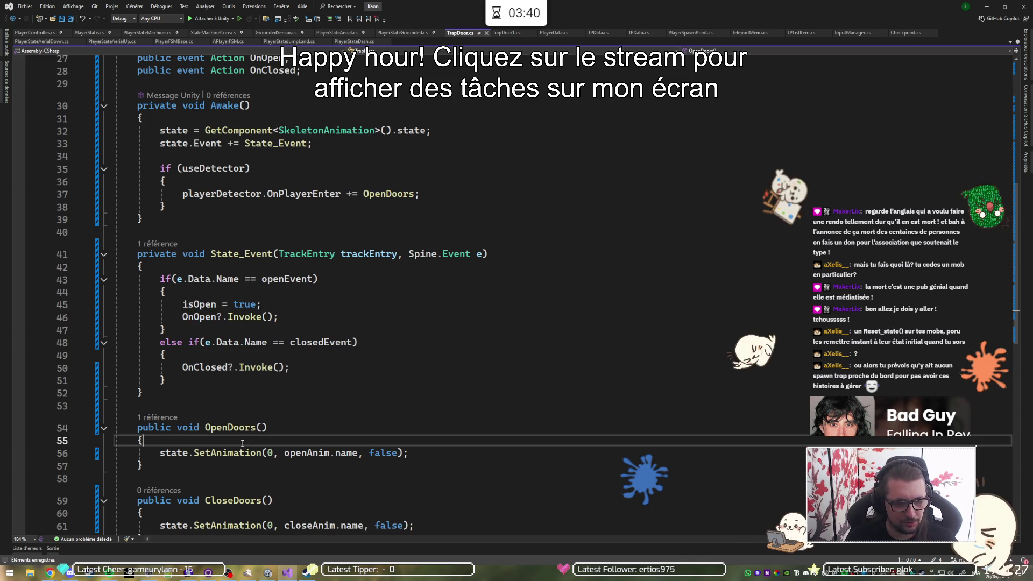
pyautogui.press('Return')
pyautogui.write('if(is')
pyautogui.press('Tab')
pyautogui.write(') {')
pyautogui.press('Return')
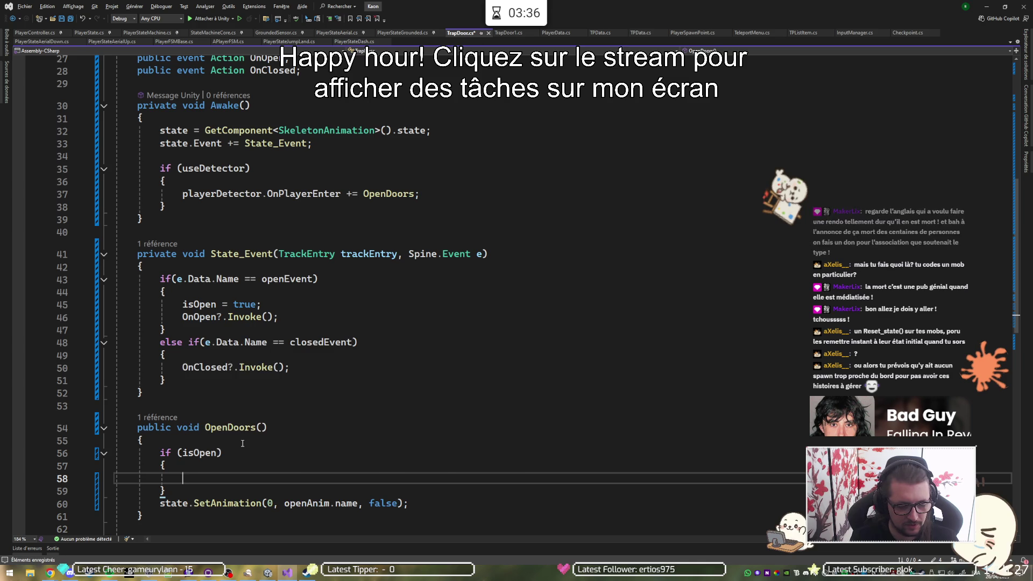
pyautogui.write('retur')
pyautogui.write('n,')
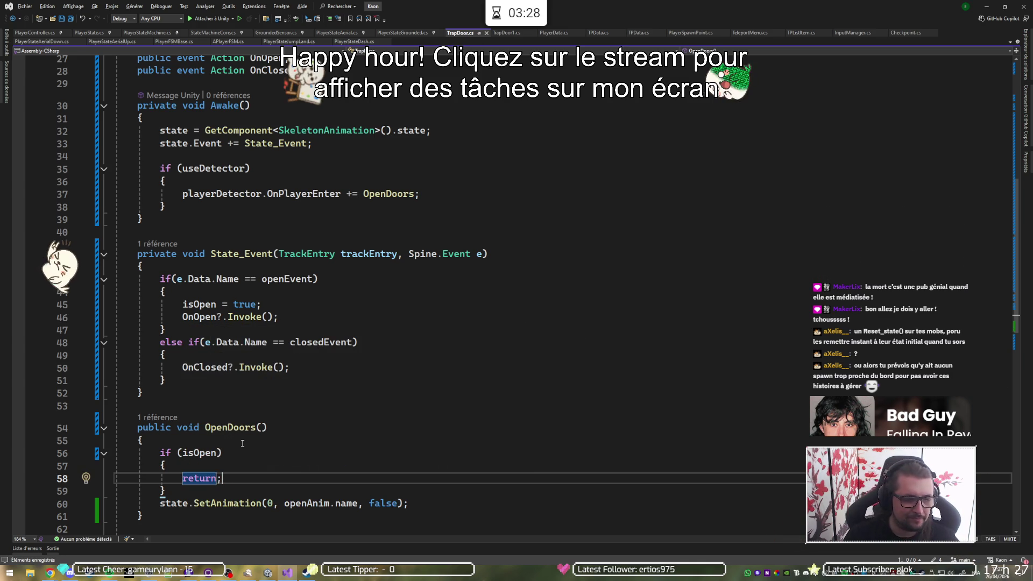
pyautogui.scroll(-2, 321, 399)
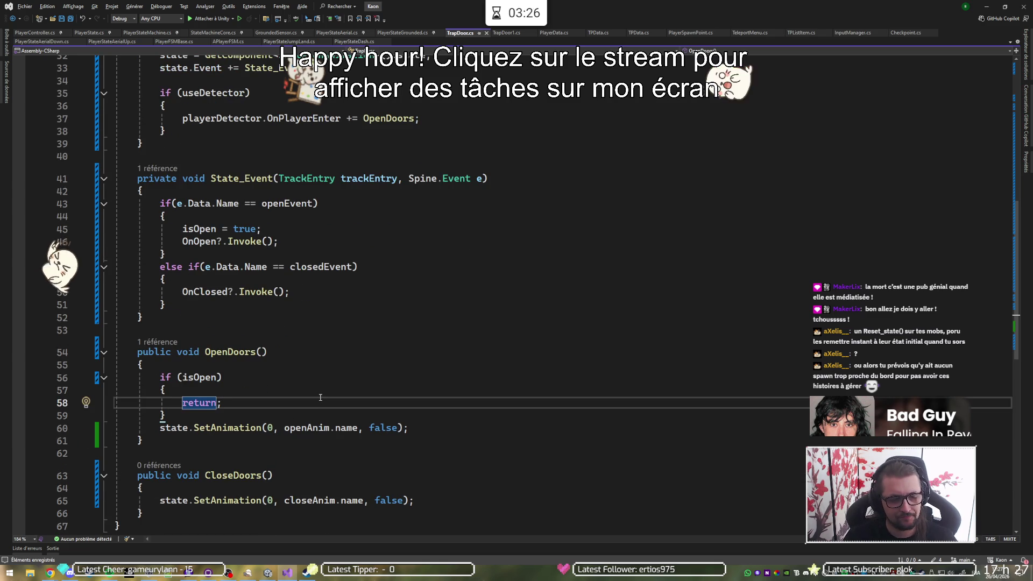
pyautogui.press('Down')
pyautogui.press('Return')
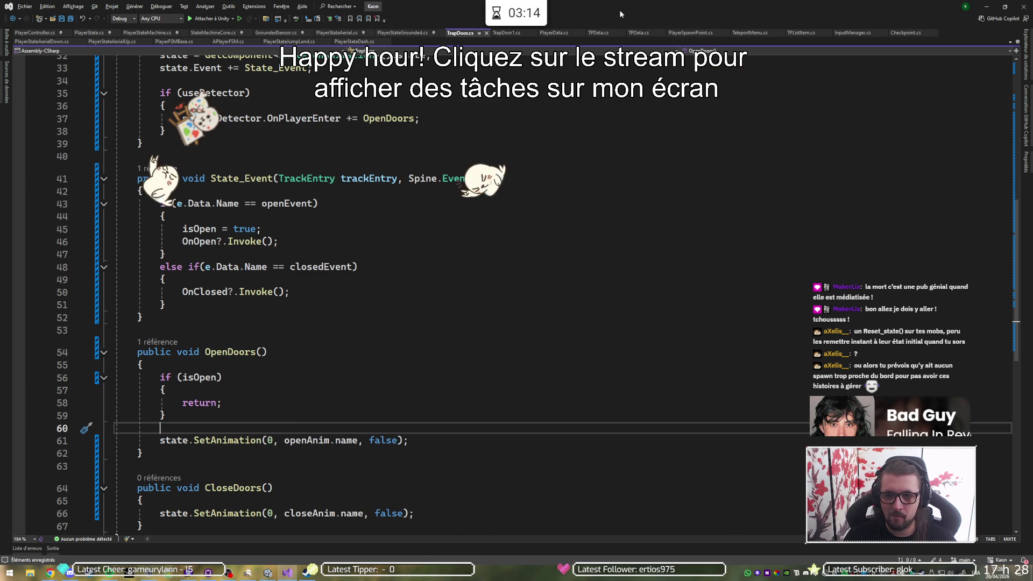
pyautogui.click(986, 7)
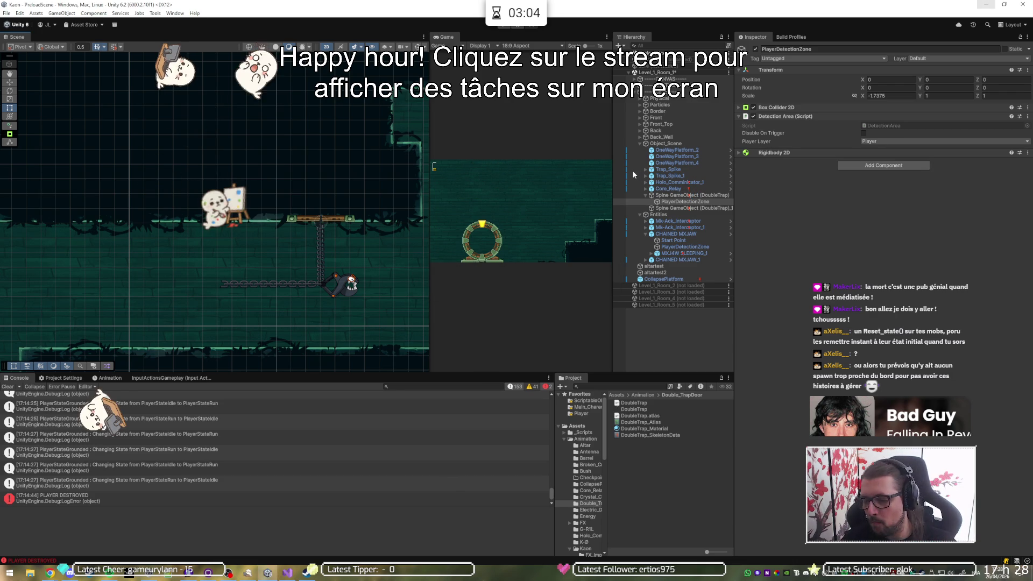
# - On DoubleTrap's Trap Door component, assign PlayerDetectionZone as the Player Detector
pyautogui.press('Up')
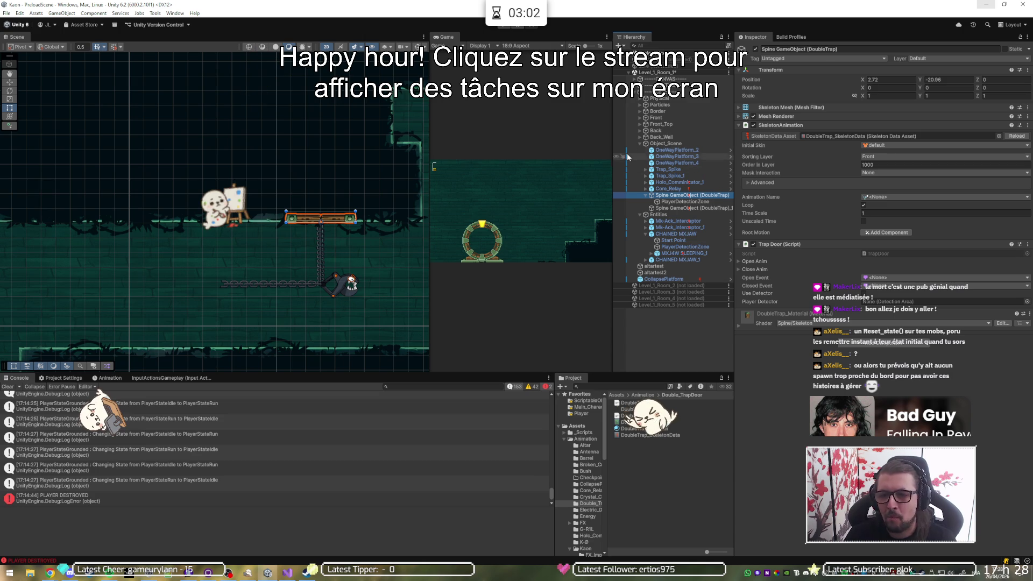
pyautogui.click(818, 126)
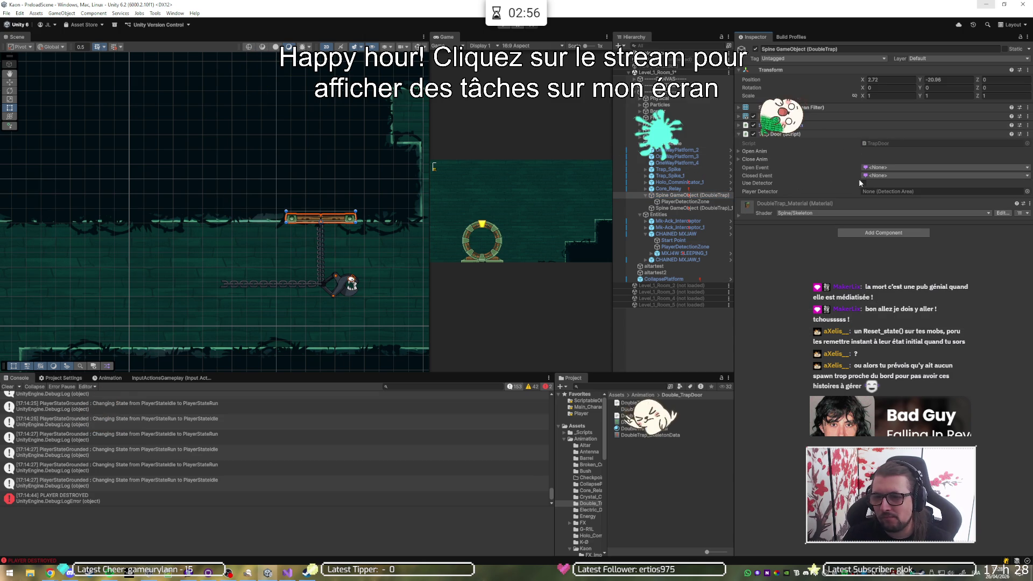
pyautogui.moveTo(684, 205); pyautogui.dragTo(881, 192)
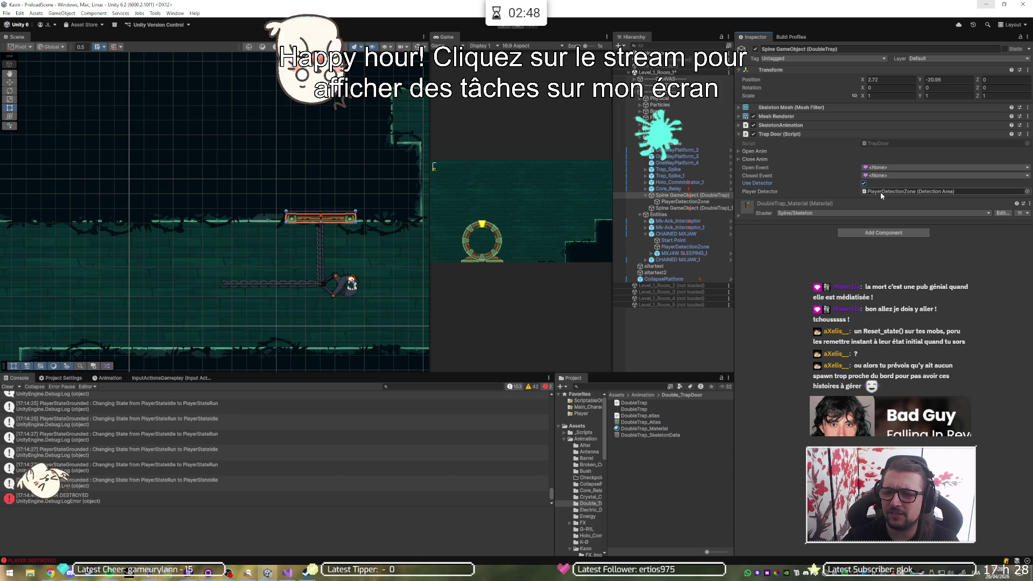
pyautogui.click(909, 167)
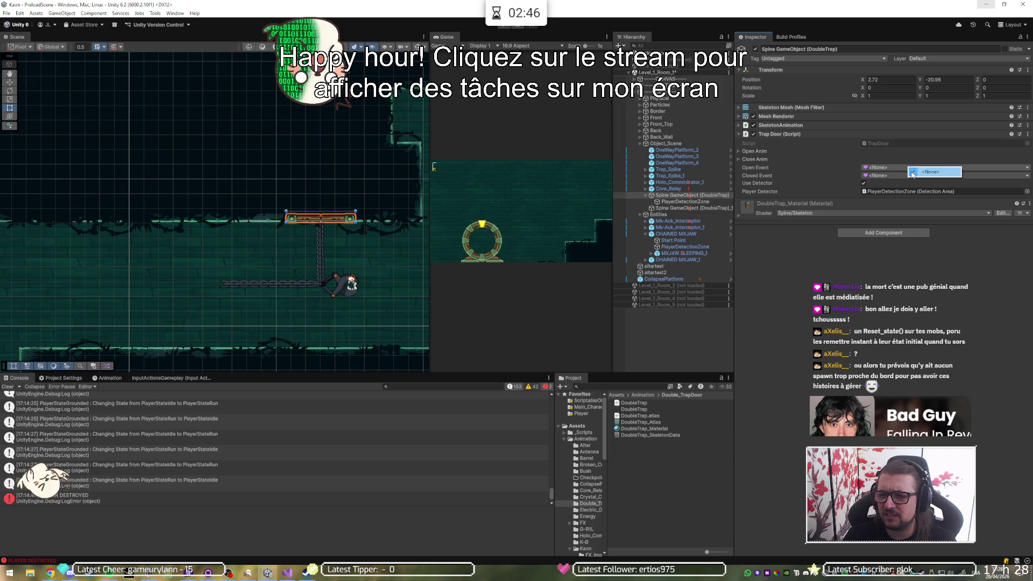
pyautogui.click(913, 172)
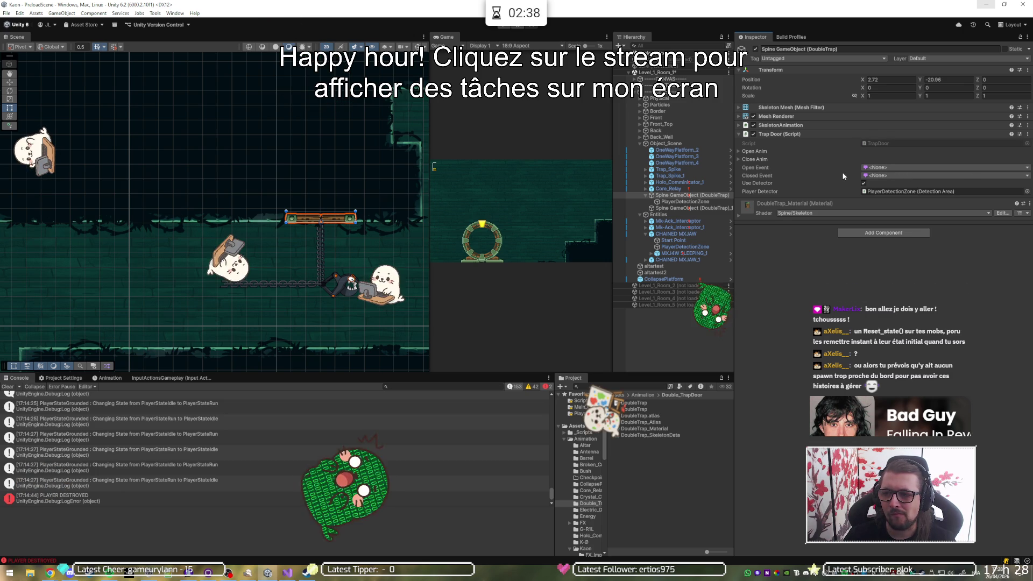
# - Set both Open Anim and Close Anim speed to 2, then start Play mode
pyautogui.click(786, 151)
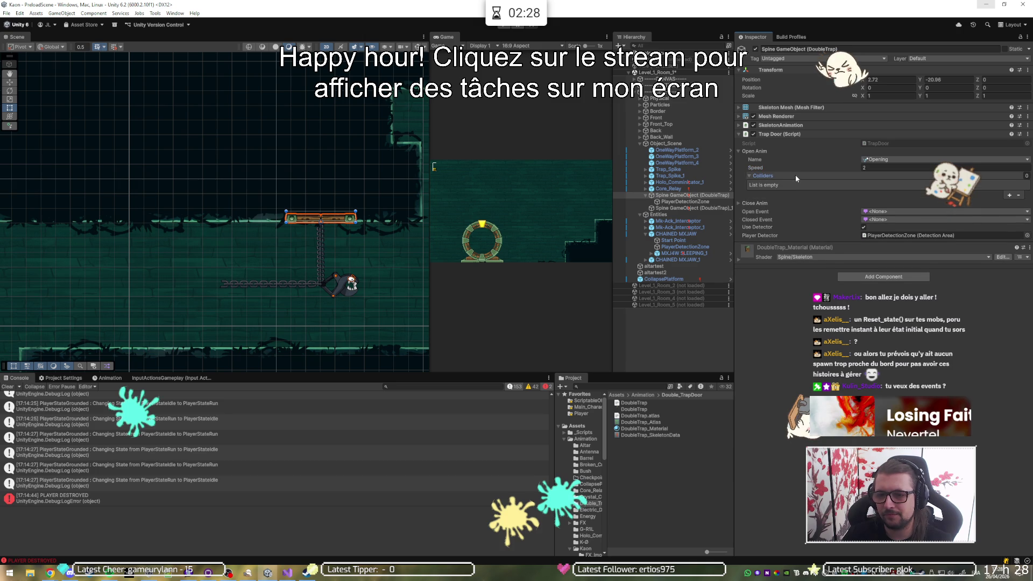
pyautogui.click(797, 152)
pyautogui.click(797, 151)
pyautogui.click(821, 159)
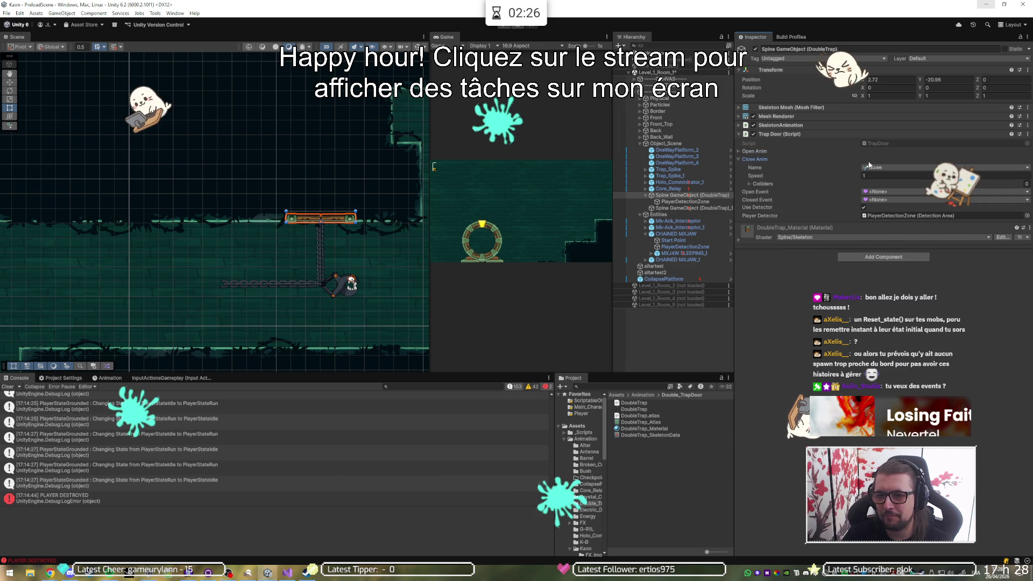
pyautogui.click(880, 175)
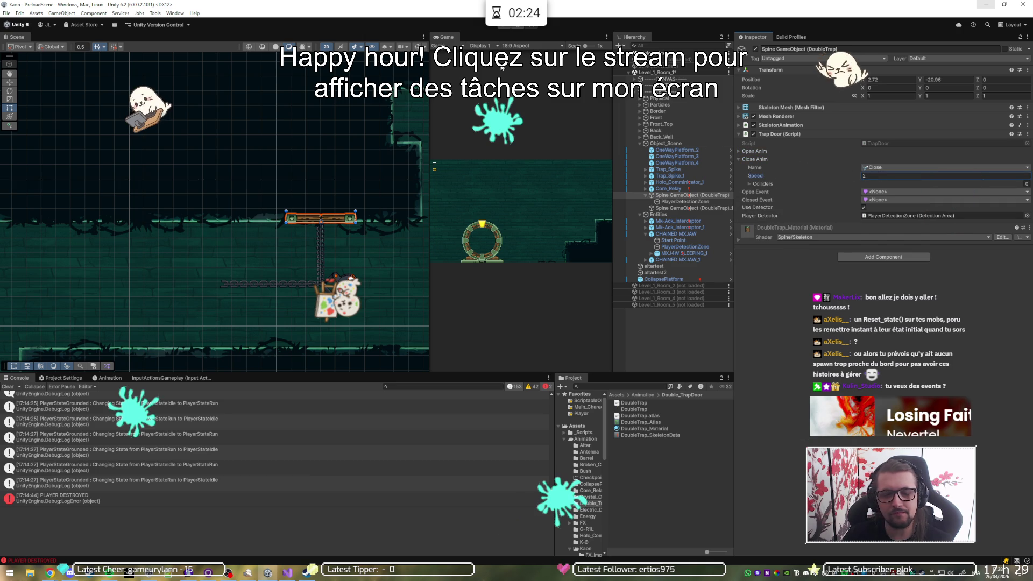
pyautogui.click(506, 25)
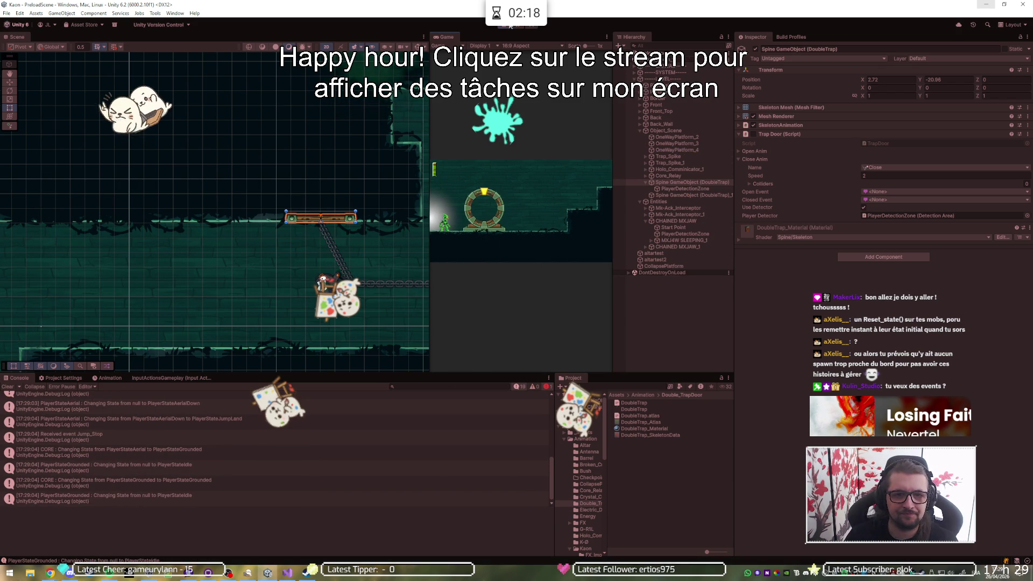
pyautogui.hotkey('shift', 'space')
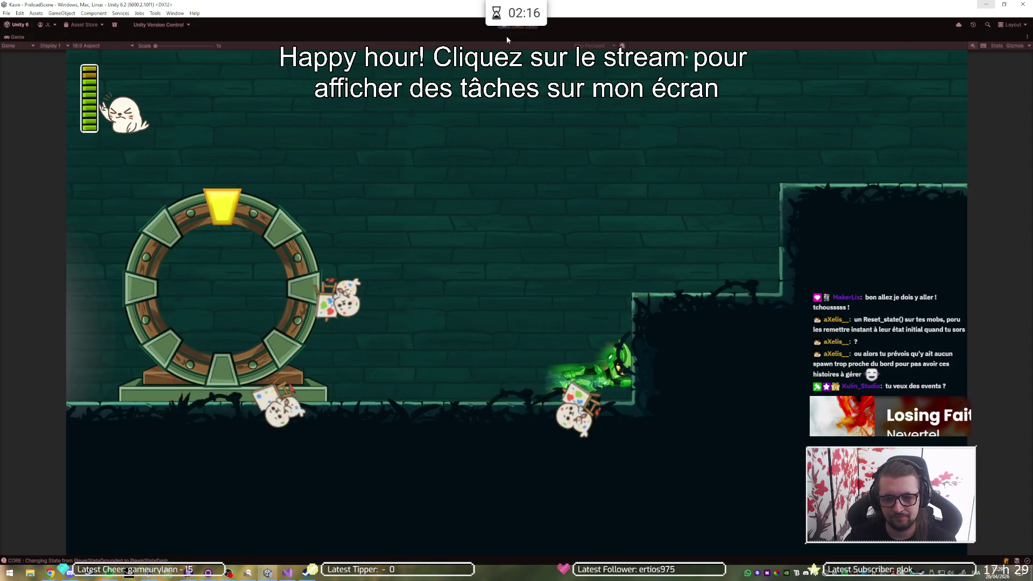
# - Run the character left and right, jump onto a higher ledge and pass the enemy, then bring up the Console
pyautogui.press('Right')
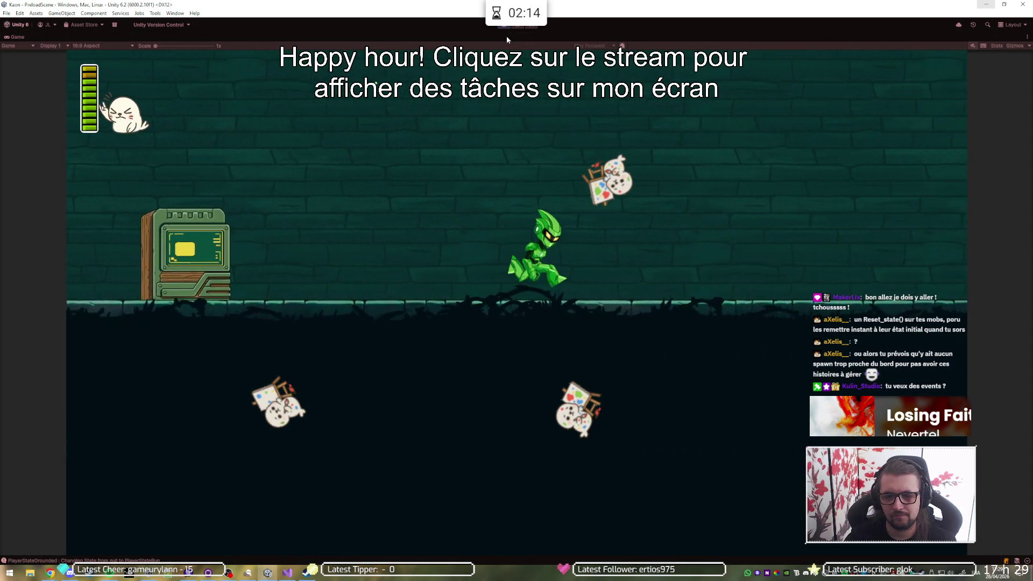
pyautogui.press('Left')
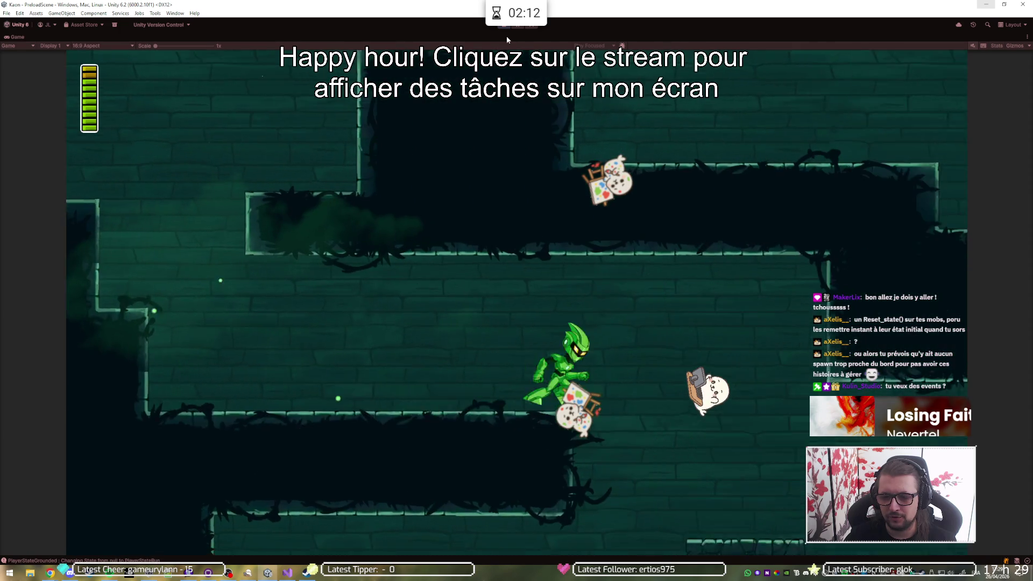
pyautogui.press('Left')
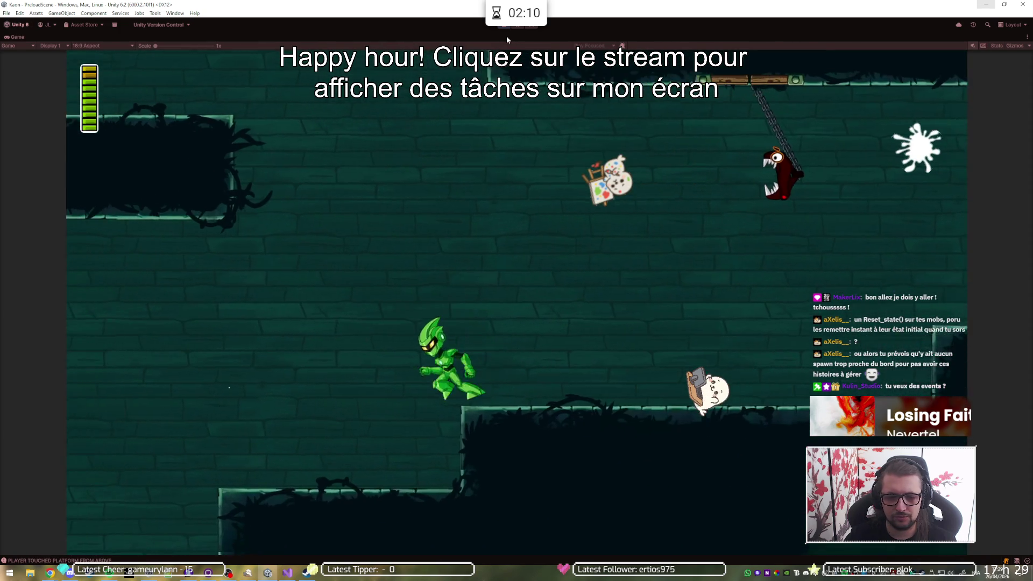
pyautogui.press('space')
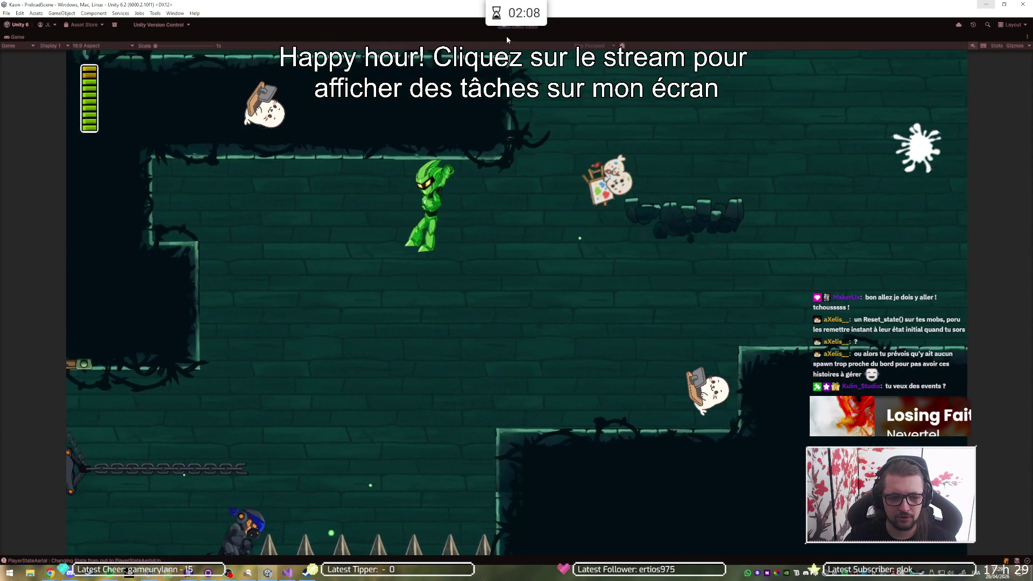
pyautogui.press('Left')
pyautogui.press('Left')
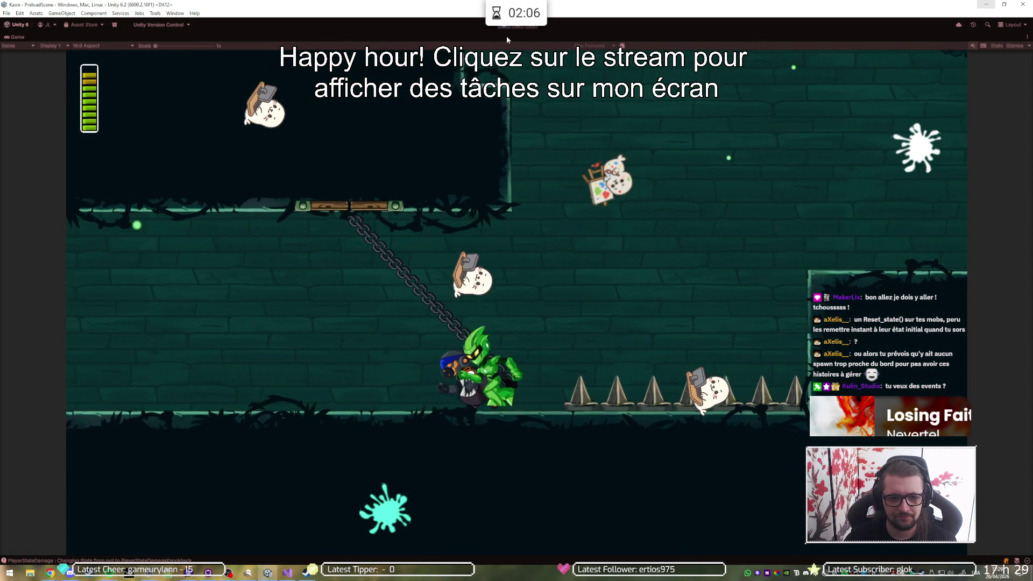
pyautogui.press('Left')
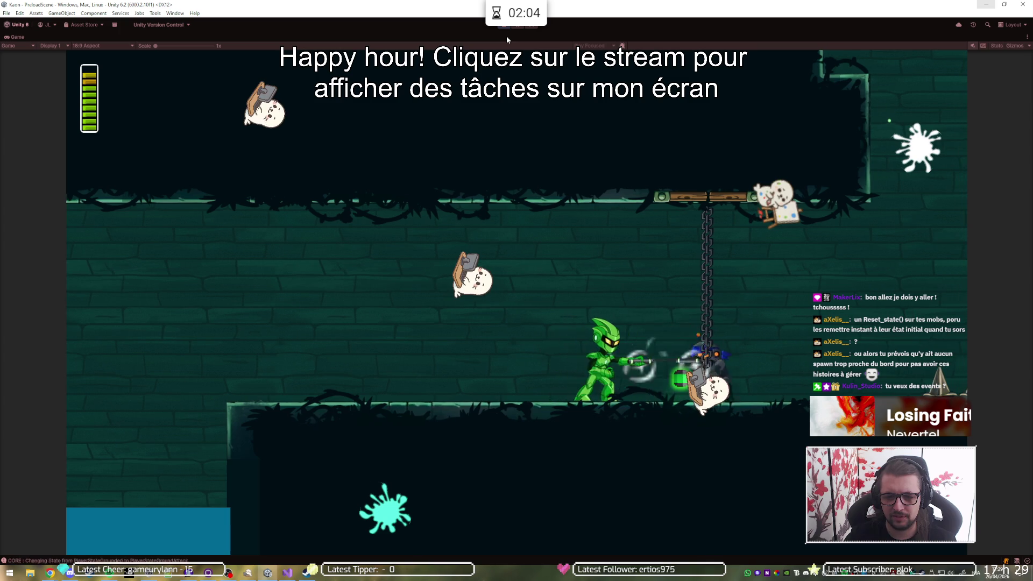
pyautogui.press('Left')
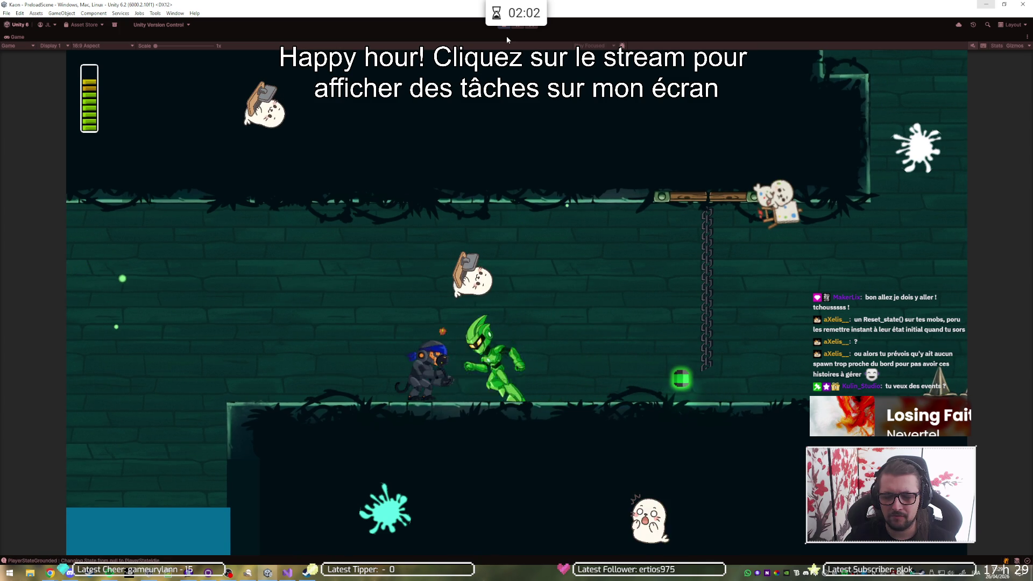
pyautogui.press('Right')
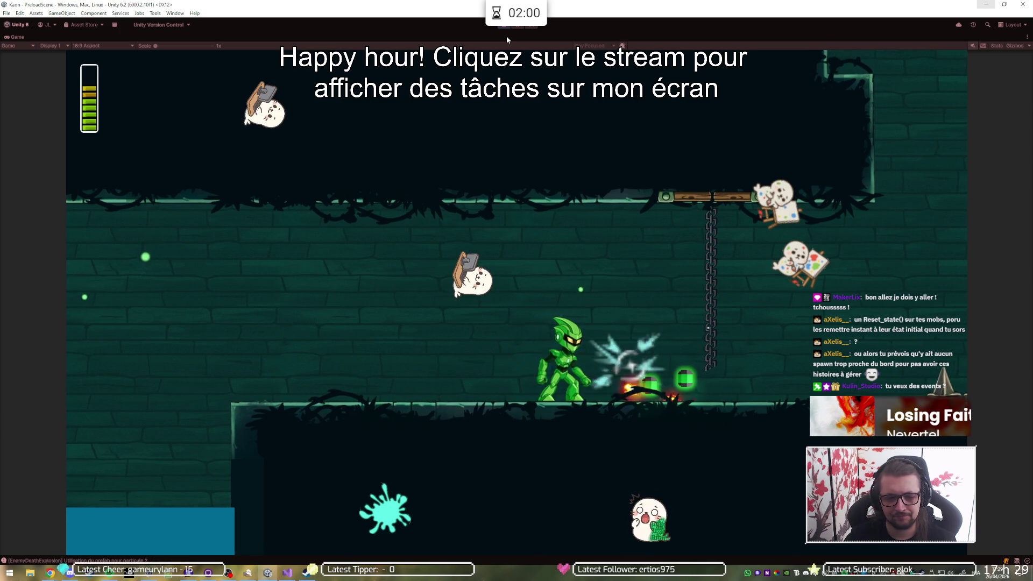
pyautogui.press('Left')
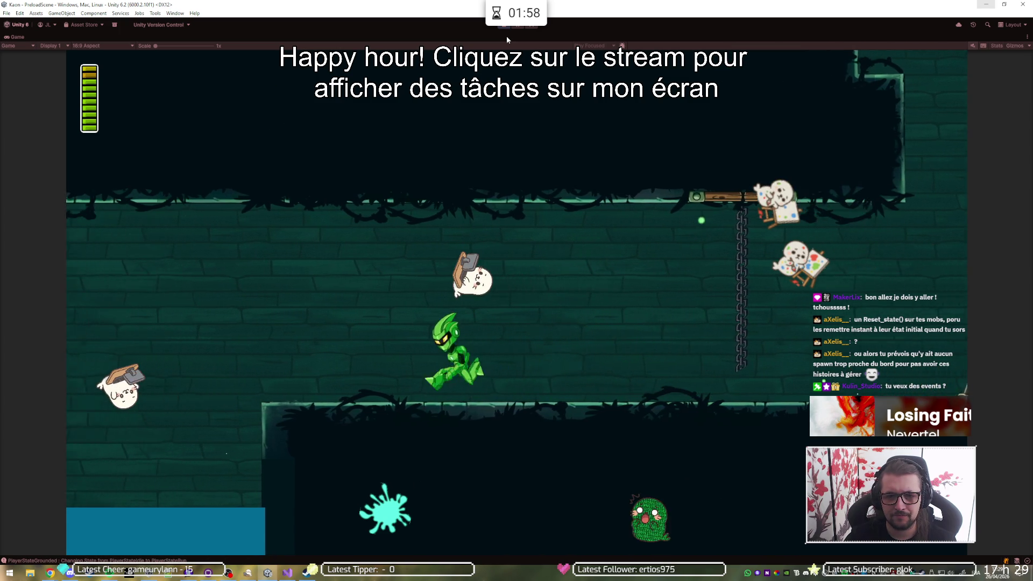
pyautogui.press('Right')
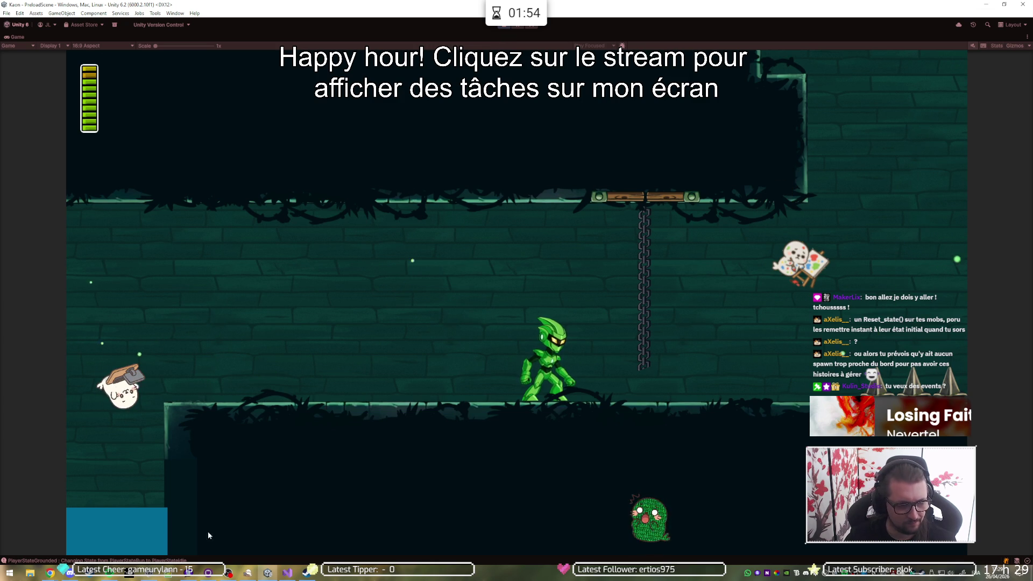
pyautogui.click(269, 562)
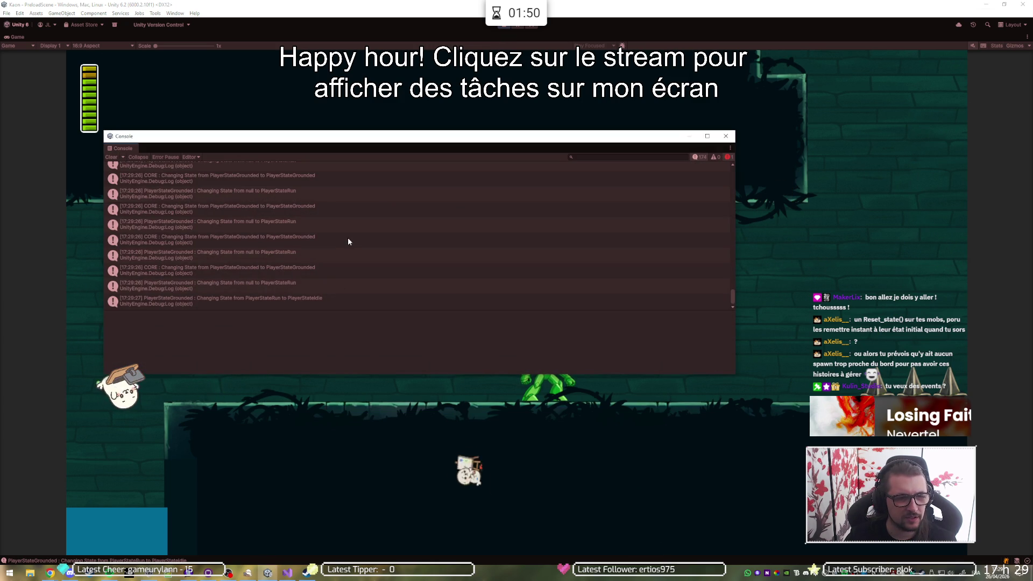
# - Filter the Console to errors and open the NullReferenceException from TrapDoor.Awake, TrapDoor.cs line 33
pyautogui.scroll(10, 347, 242)
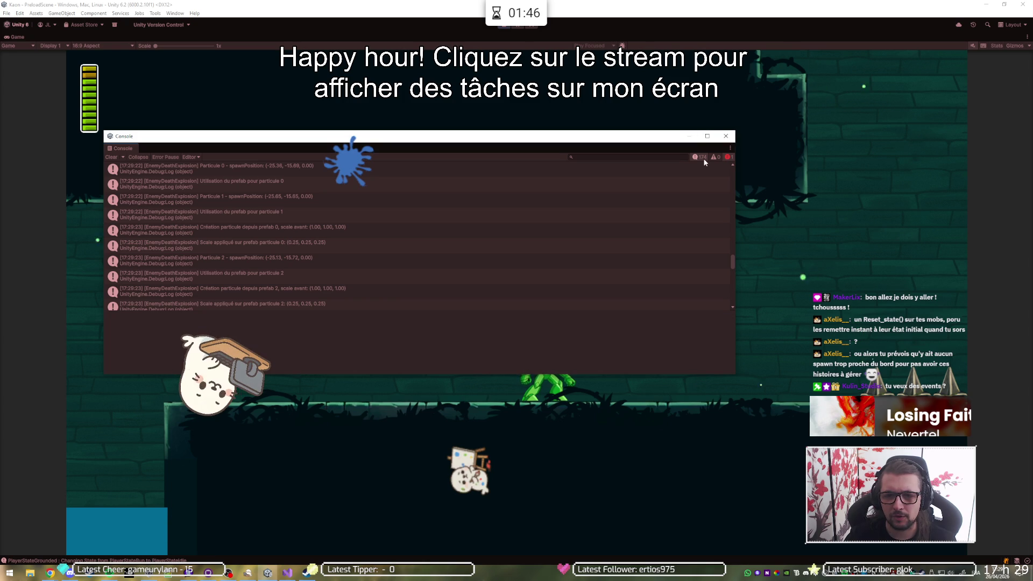
pyautogui.click(699, 158)
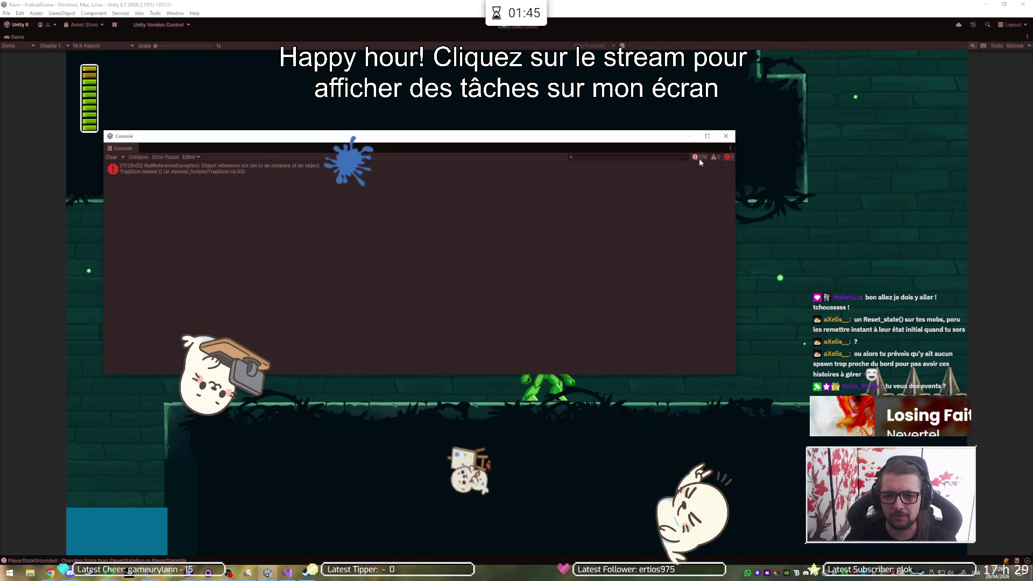
pyautogui.click(255, 170)
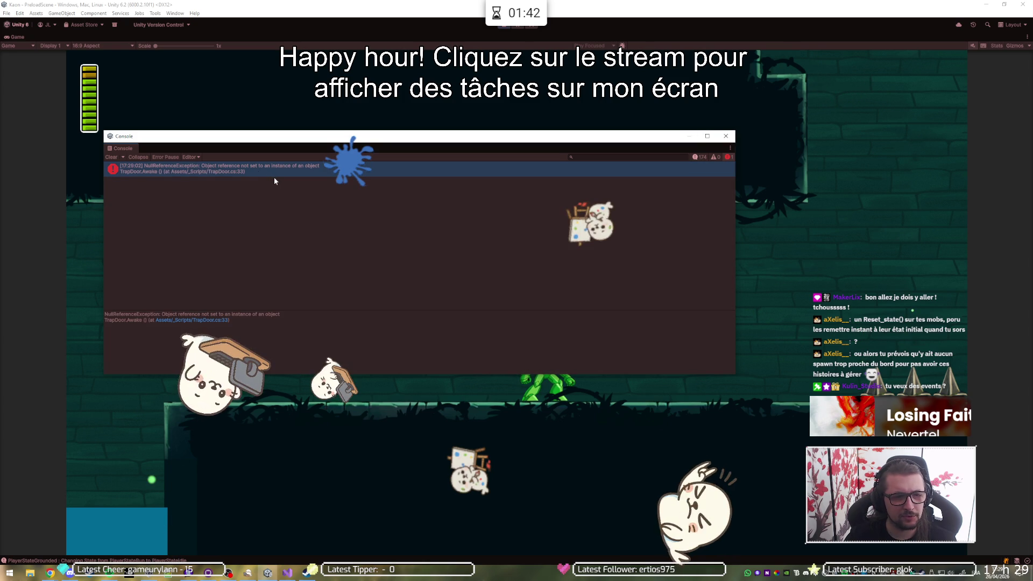
pyautogui.doubleClick(273, 176)
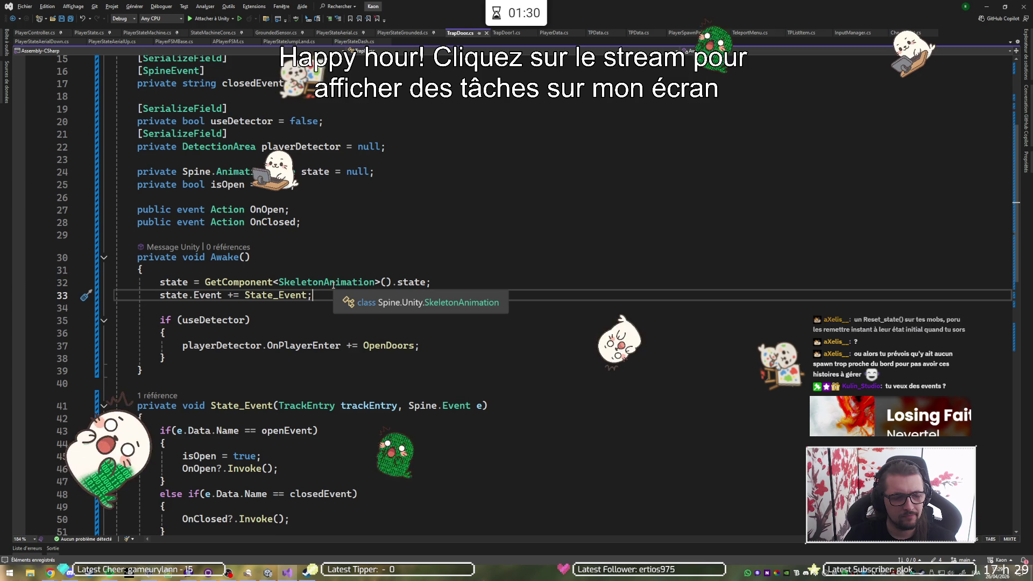
# - Replace '.state' with '.AnimationState' on the GetComponent<SkeletonAnimation>() line in Awake, then switch back to Unity
pyautogui.doubleClick(406, 284)
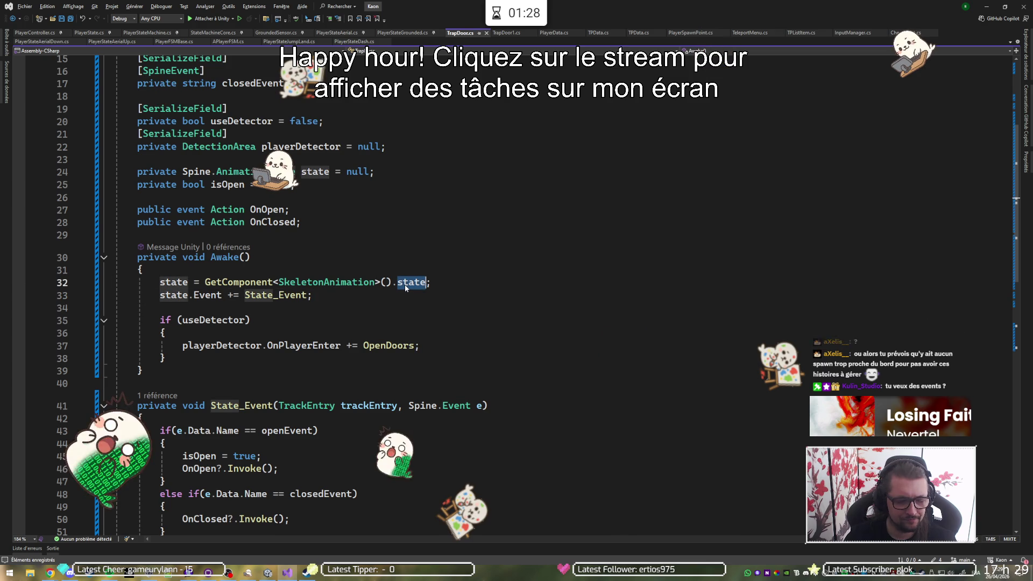
pyautogui.write('Anim')
pyautogui.press('Tab')
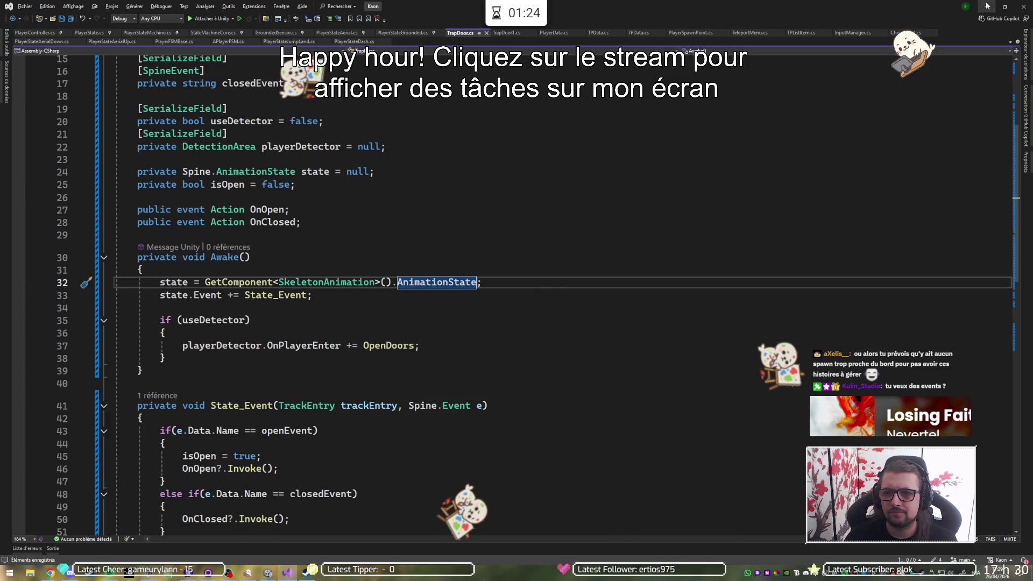
pyautogui.hotkey('alt', 'Tab')
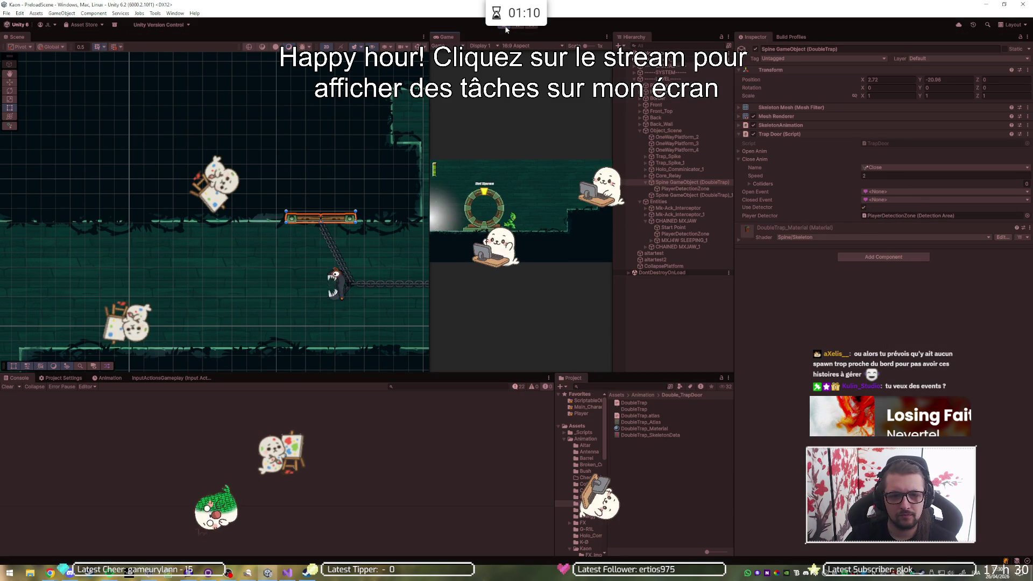
# - Walk the player right and left through the double trap door level in a maximized Game view, then stop Play mode
pyautogui.press('d')
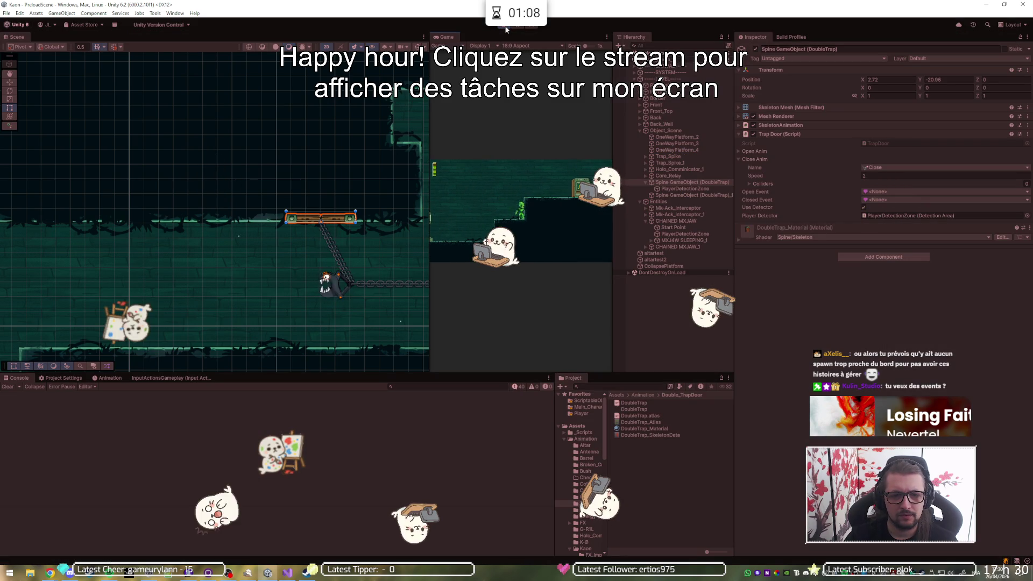
pyautogui.press('a')
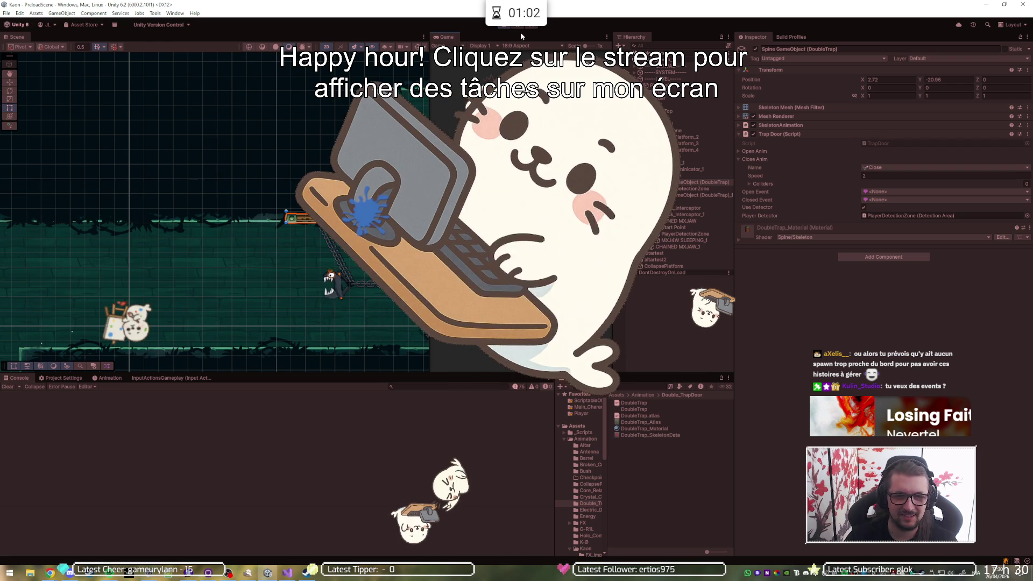
pyautogui.doubleClick(521, 38)
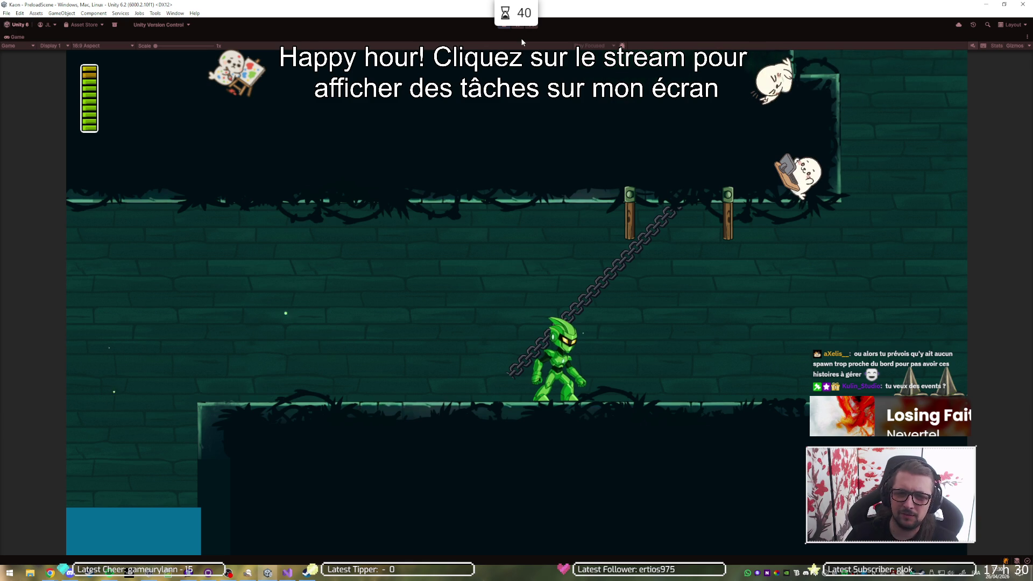
pyautogui.hotkey('ctrl', 'p')
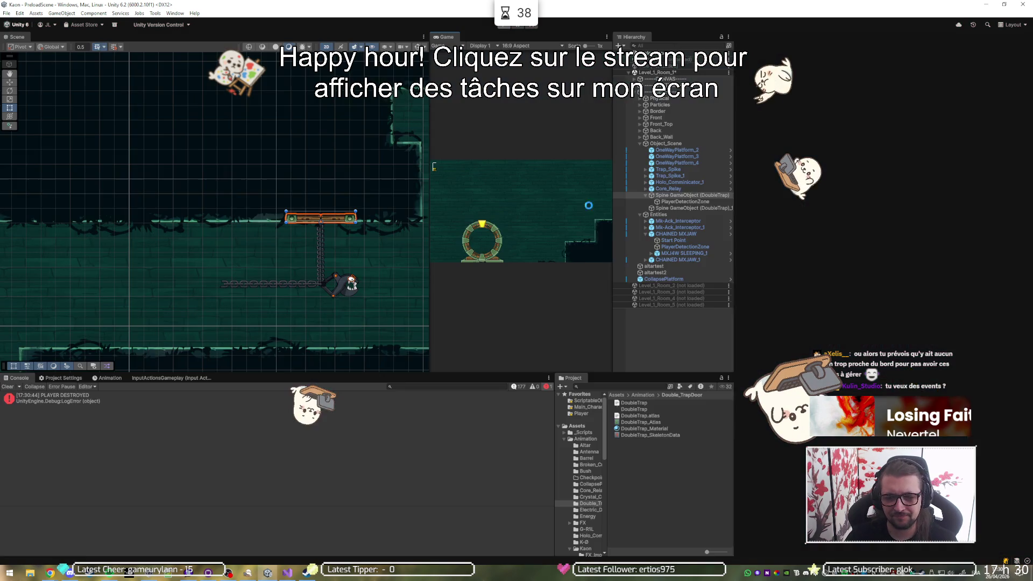
pyautogui.hotkey('alt', 'Tab')
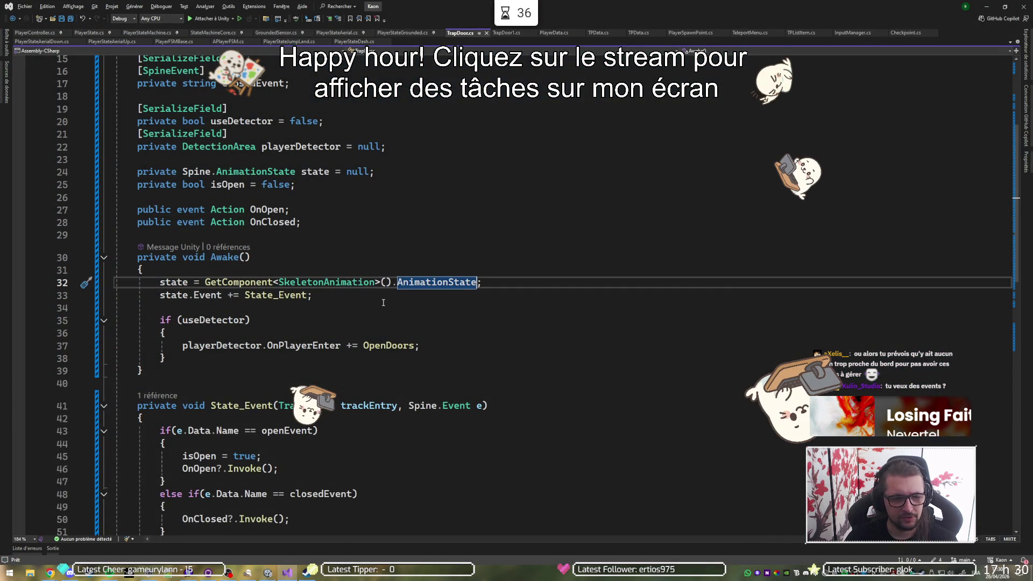
# - In OpenDoors, store the SetAnimation result in 'var track'
pyautogui.scroll(-9, 387, 323)
pyautogui.scroll(5, 391, 348)
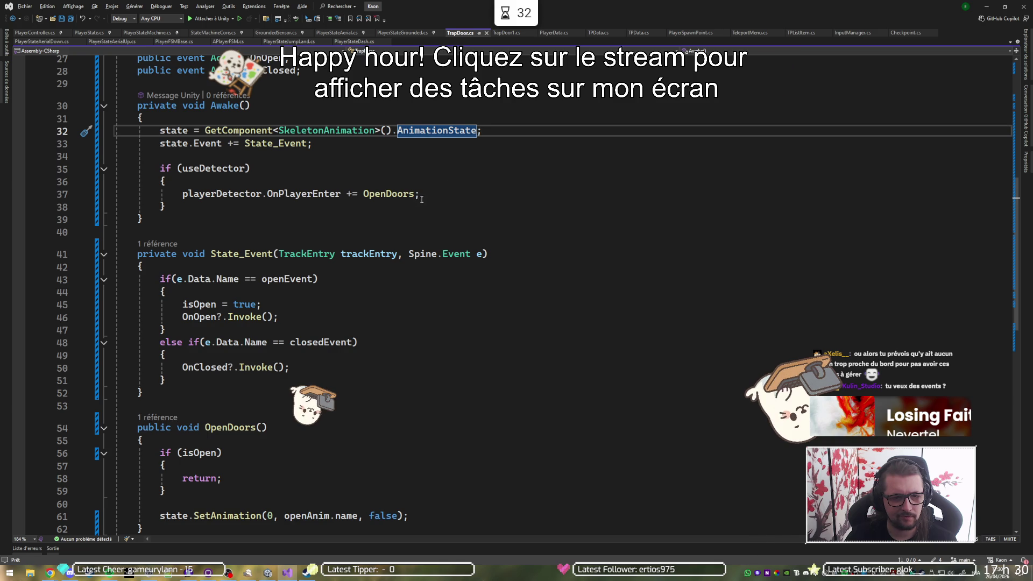
pyautogui.click(404, 356)
pyautogui.click(410, 317)
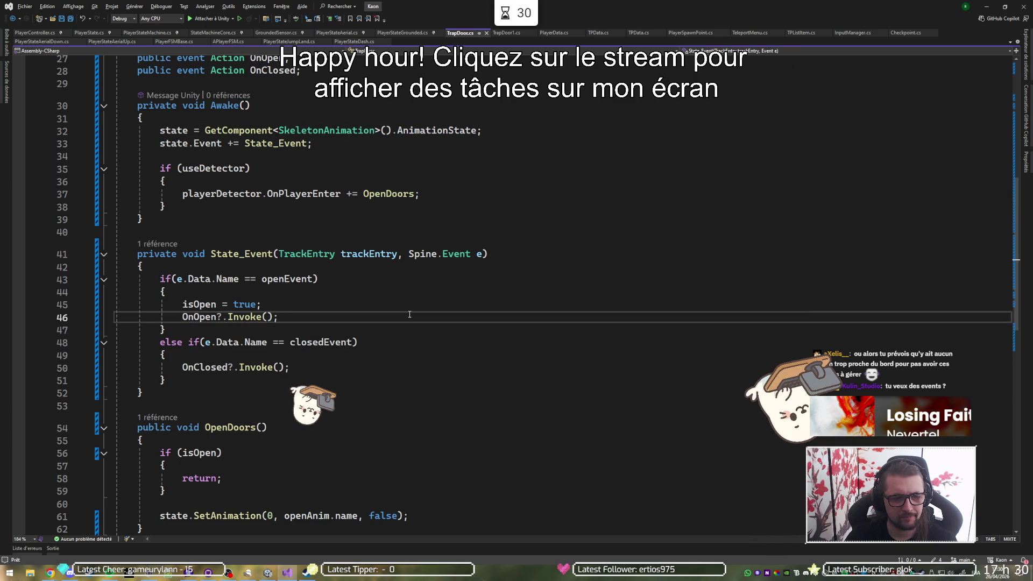
pyautogui.scroll(-6, 409, 318)
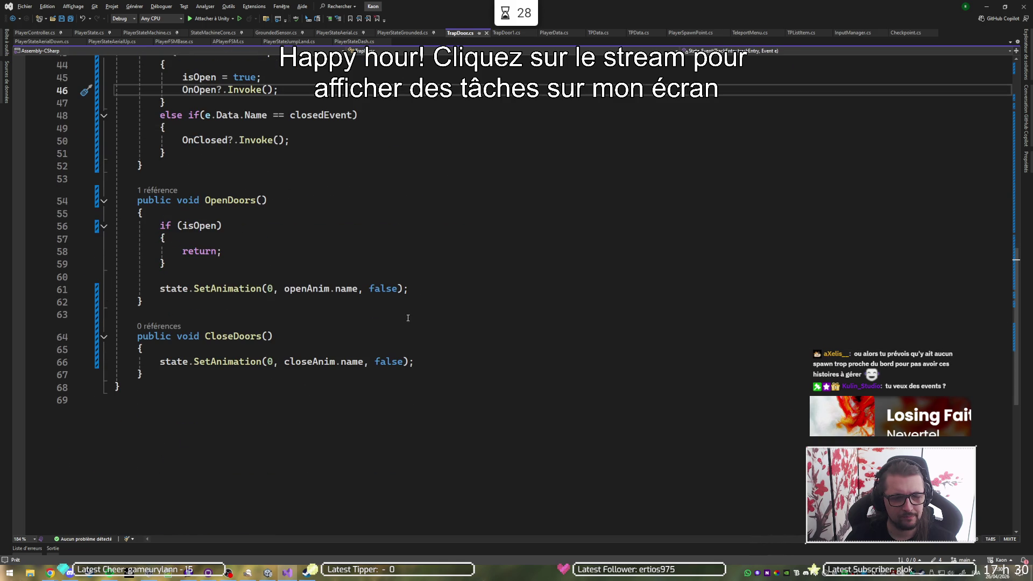
pyautogui.click(431, 292)
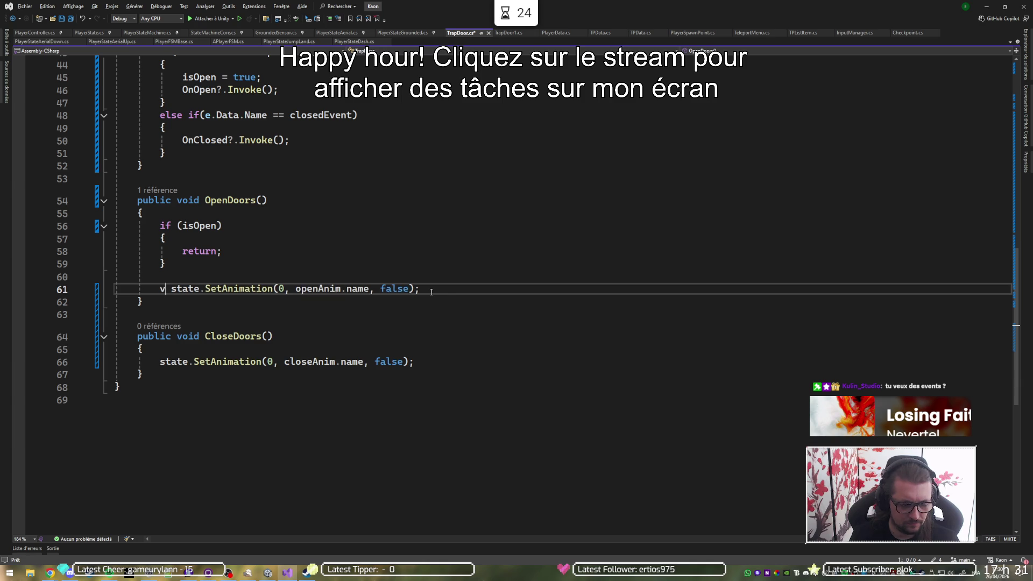
pyautogui.write('var')
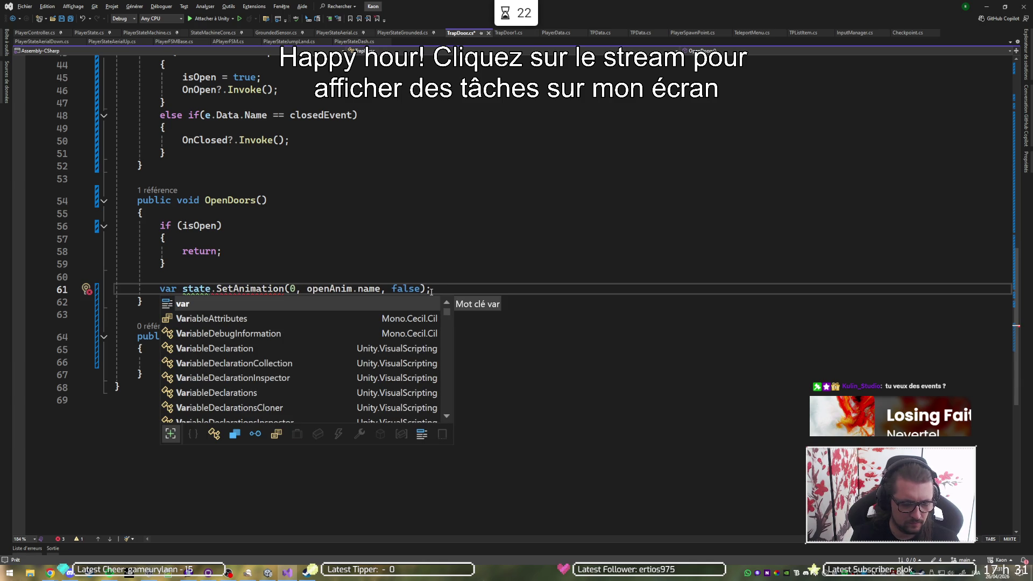
pyautogui.write('trraack')
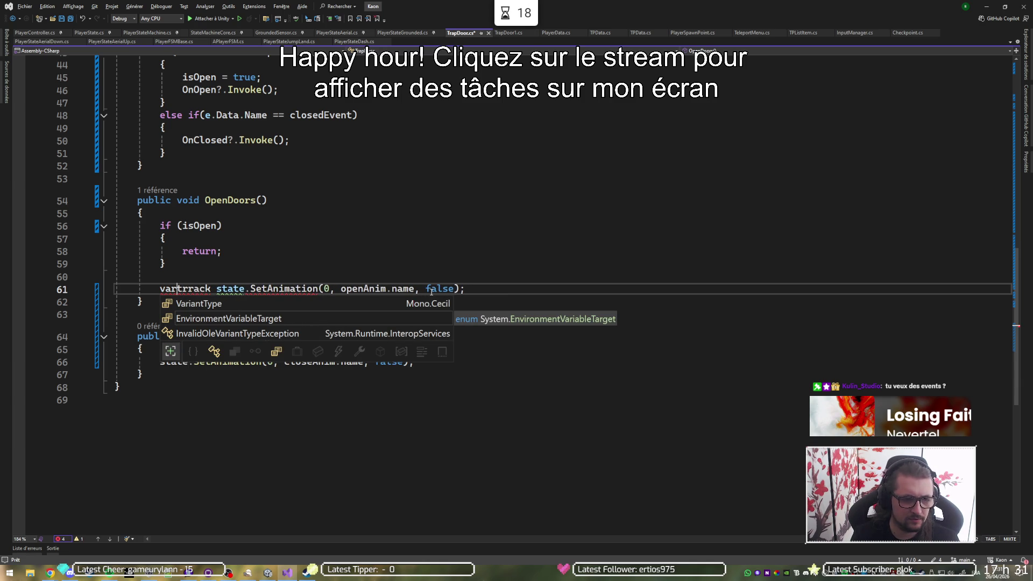
pyautogui.write(' =')
pyautogui.press('End')
pyautogui.press('Return')
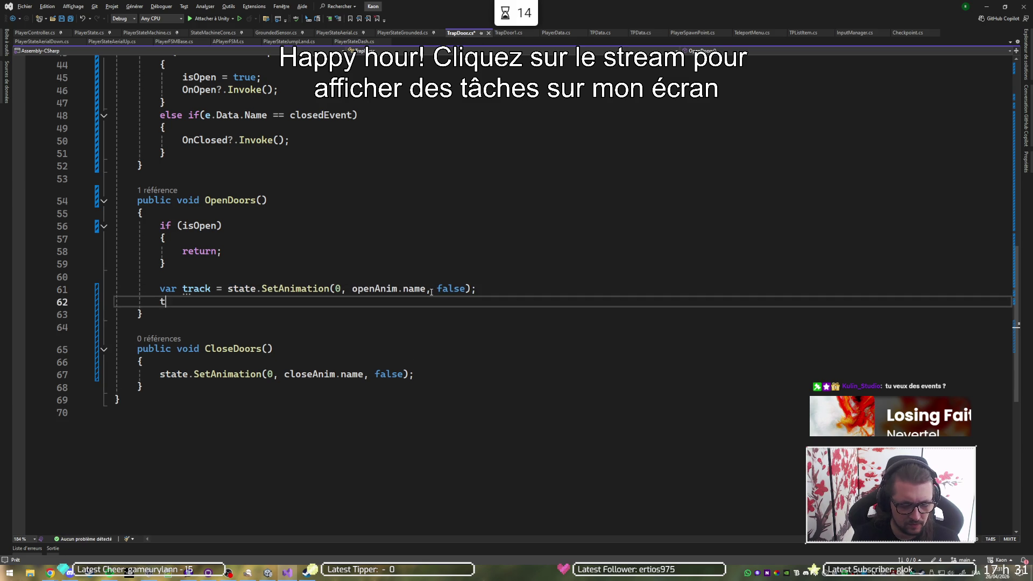
# - Add 'track.TimeScale = openAnim.speed;' below the track assignment in OpenDoors
pyautogui.write('rack.spee')
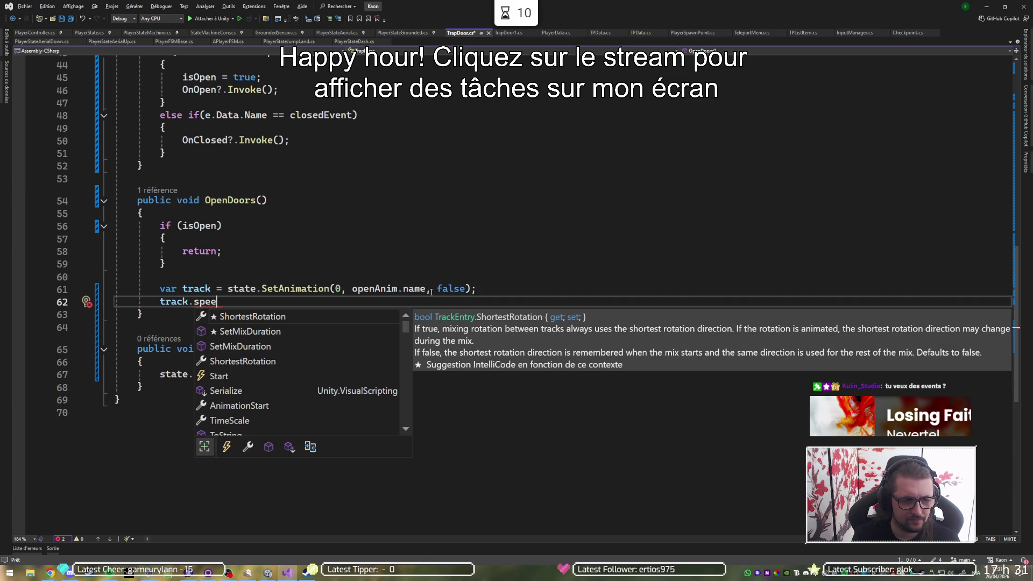
pyautogui.press('Down')
pyautogui.press('Down')
pyautogui.press('Down')
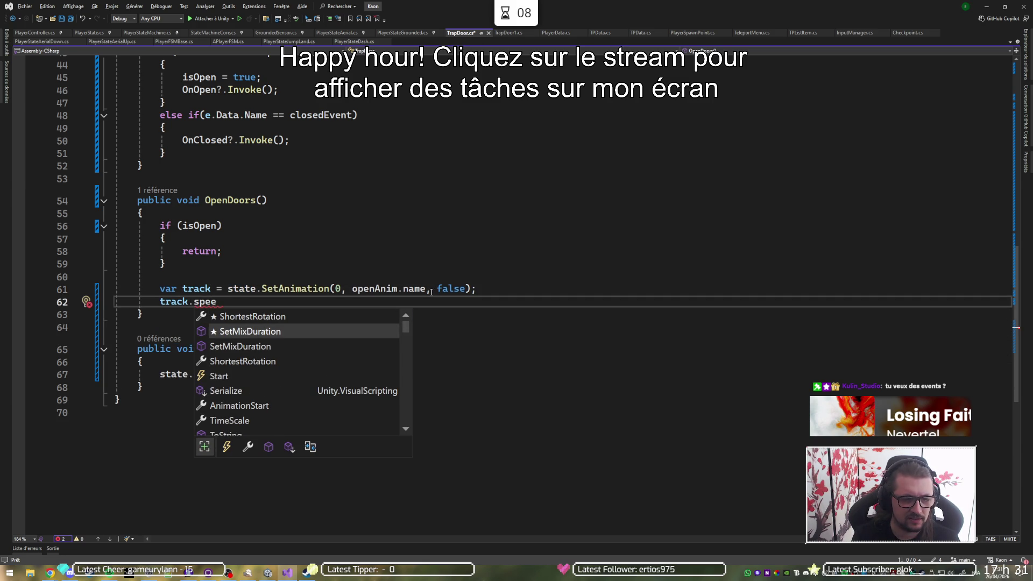
pyautogui.press('Tab')
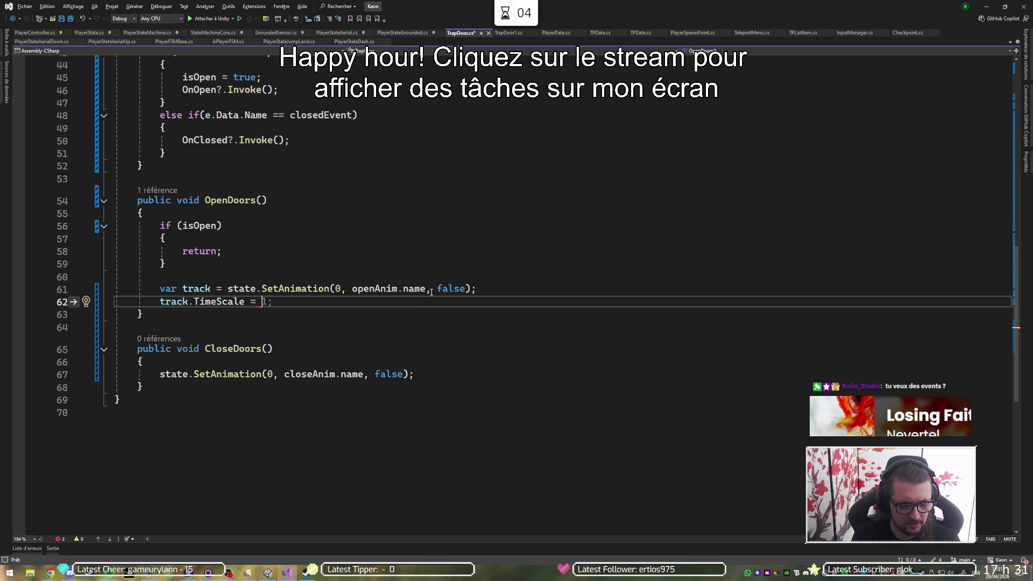
pyautogui.write('pen')
pyautogui.press('Tab')
pyautogui.write('.speed;c')
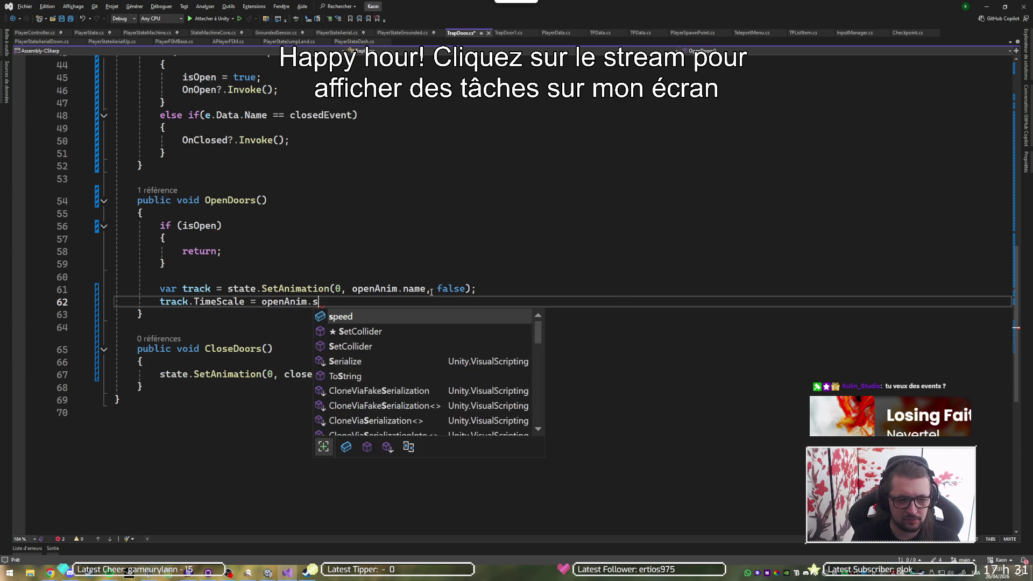
pyautogui.press('Tab')
pyautogui.write('c')
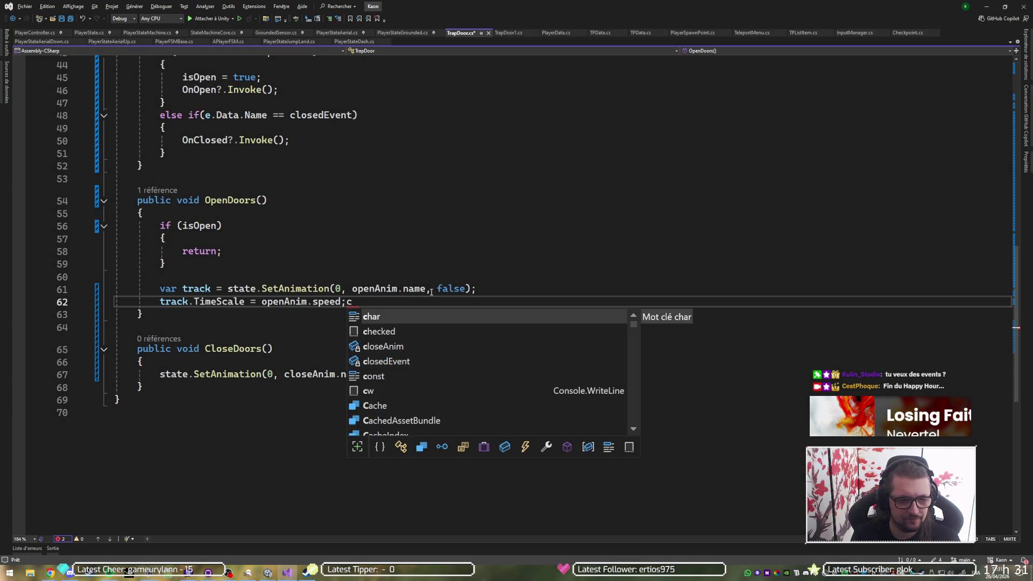
pyautogui.press('Down')
pyautogui.press('Down')
pyautogui.press('Down')
# - Give CloseDoors the same 'var track =' assignment and TimeScale line, save TrapDoor.cs, and return to Unity
pyautogui.press('BackSpace')
pyautogui.press('Down')
pyautogui.press('Down')
pyautogui.press('Down')
pyautogui.write('track.TimeScale = openAnim.speed;')
pyautogui.press('Up')
pyautogui.press('Up')
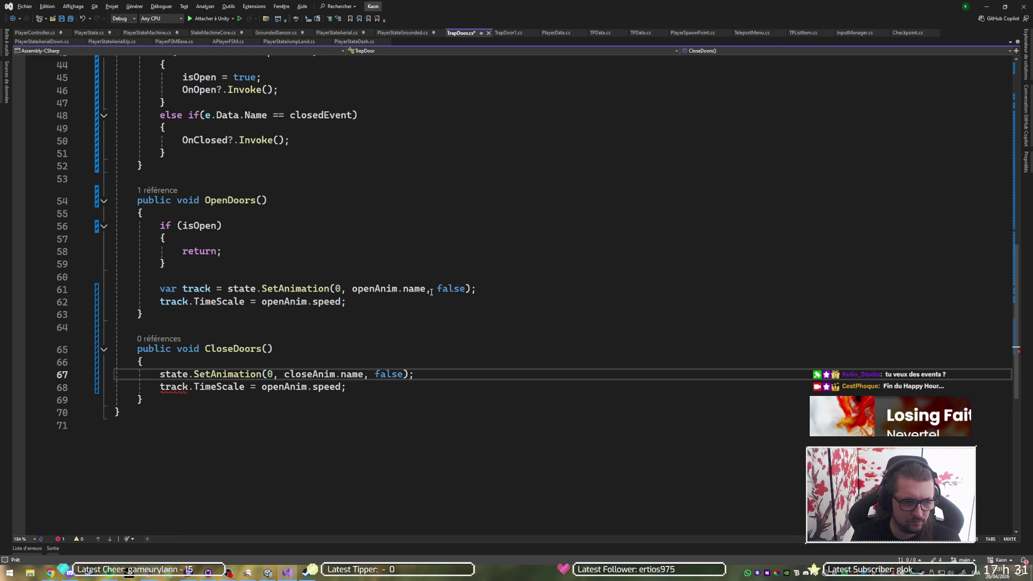
pyautogui.write('var ')
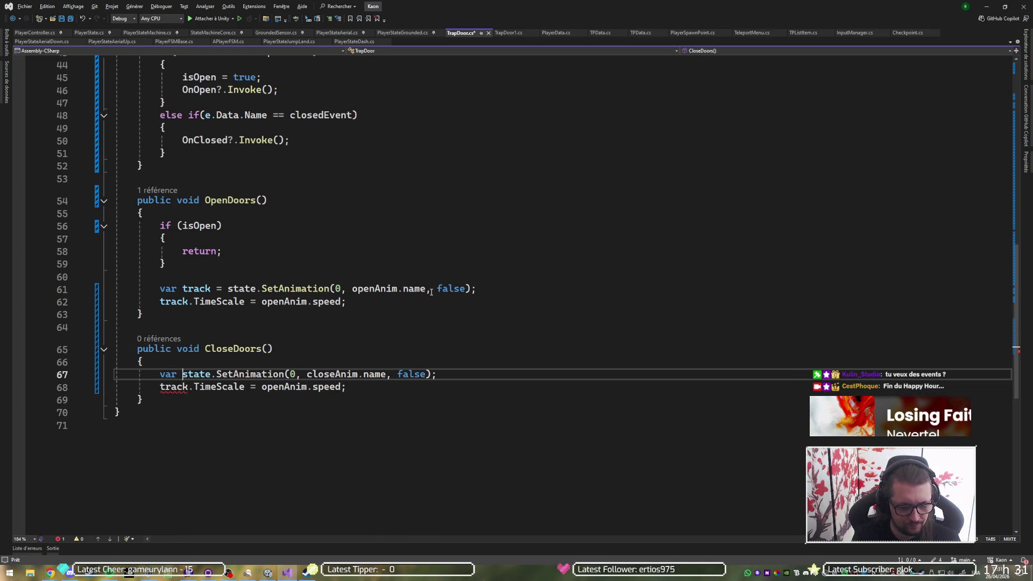
pyautogui.write('traack =')
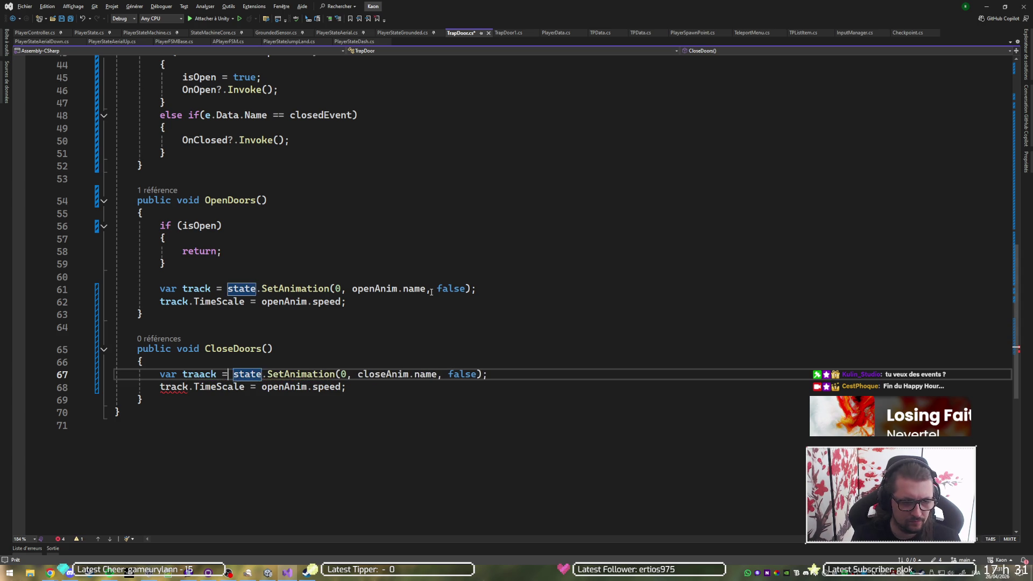
pyautogui.press('BackSpace')
pyautogui.hotkey('ctrl', 's')
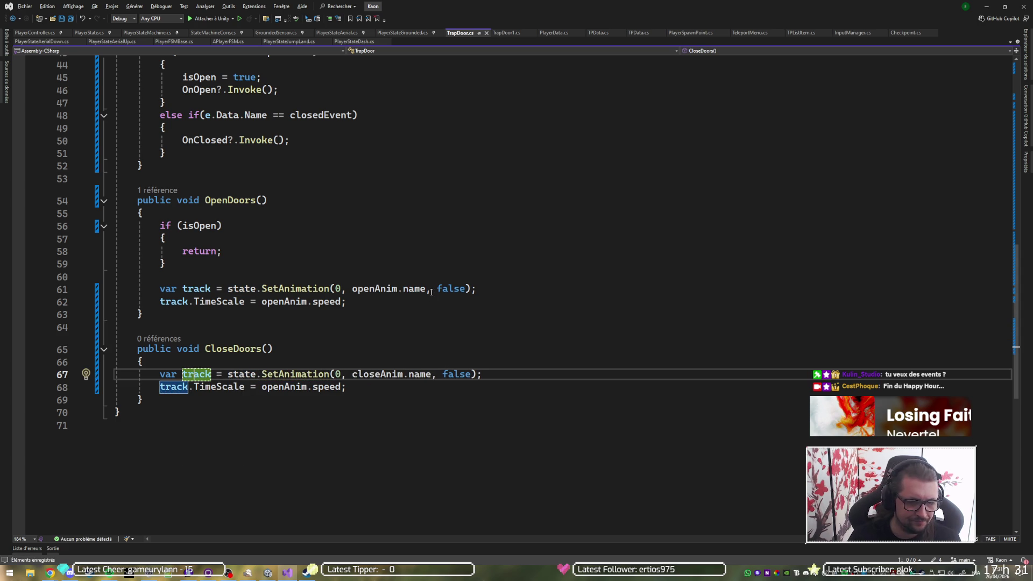
pyautogui.click(988, 6)
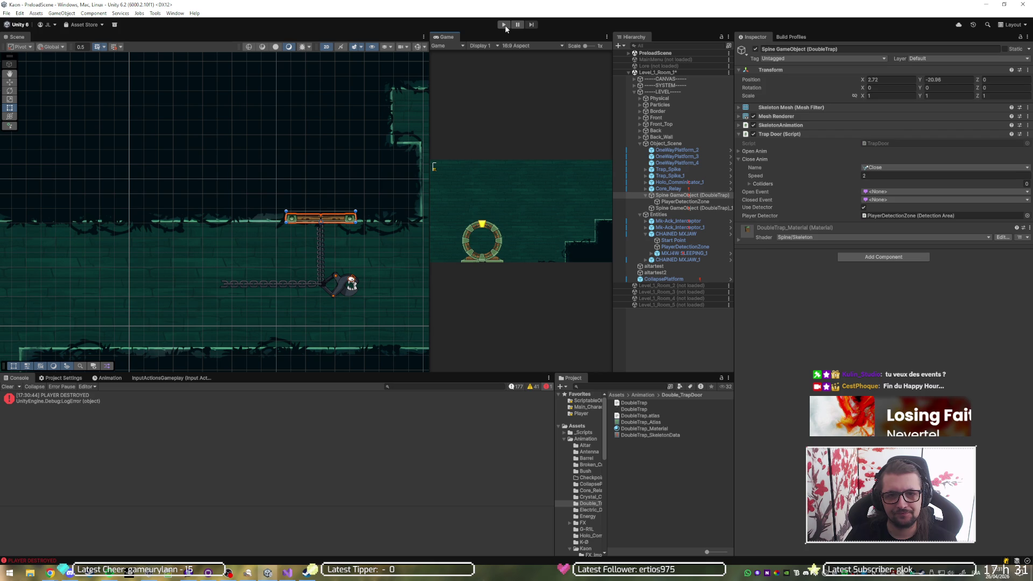
# - Start Play mode, select Player(Clone) under DontDestroyOnLoad > PlayerParent, and set Position Z to 0
pyautogui.click(504, 25)
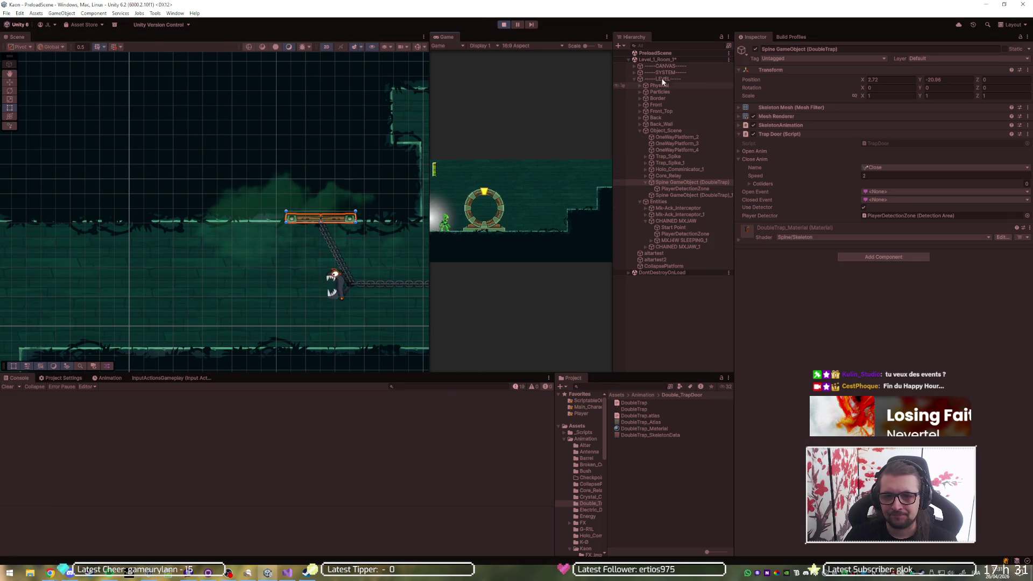
pyautogui.click(630, 273)
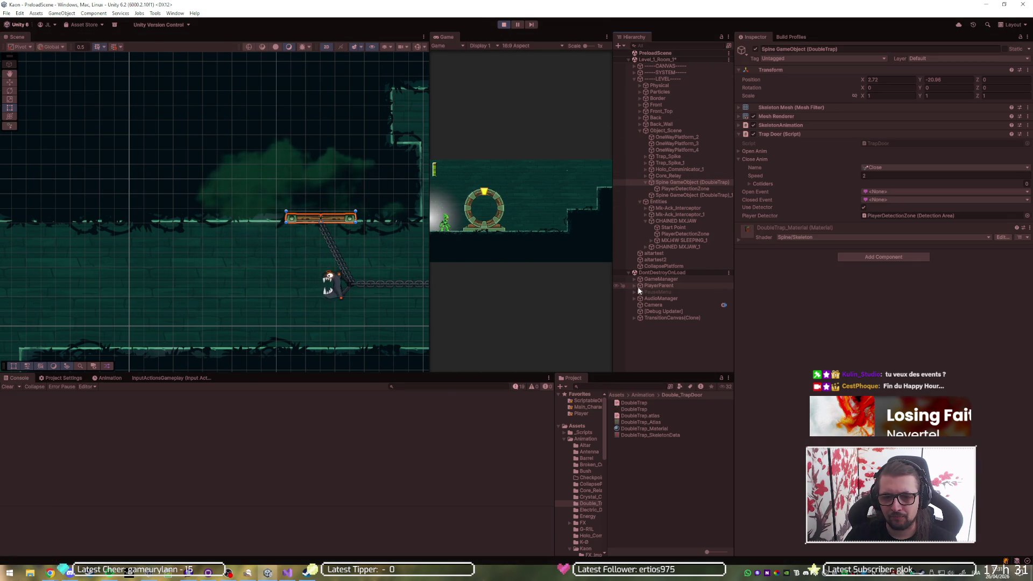
pyautogui.click(635, 285)
pyautogui.click(663, 292)
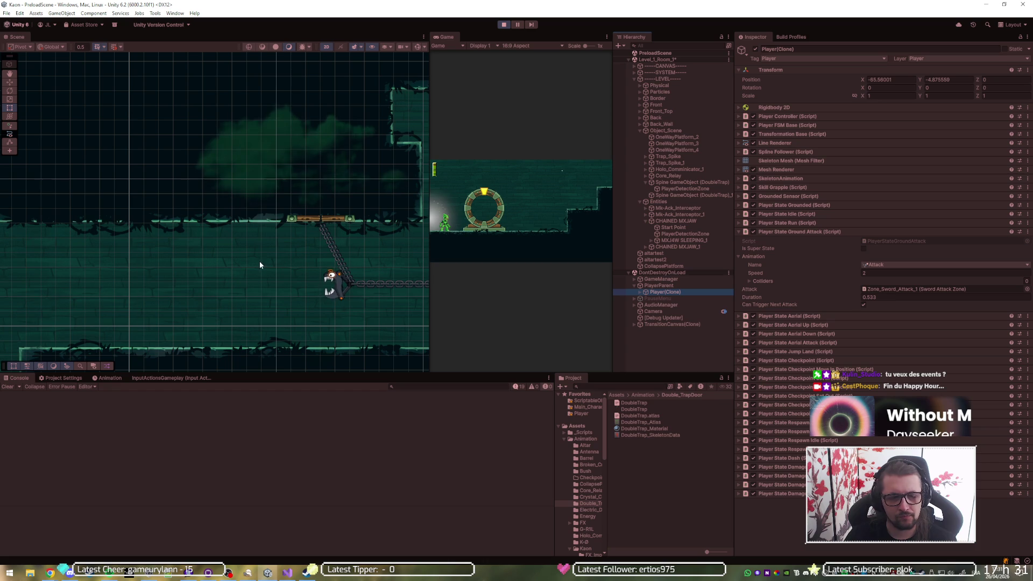
pyautogui.moveTo(256, 262); pyautogui.dragTo(348, 269)
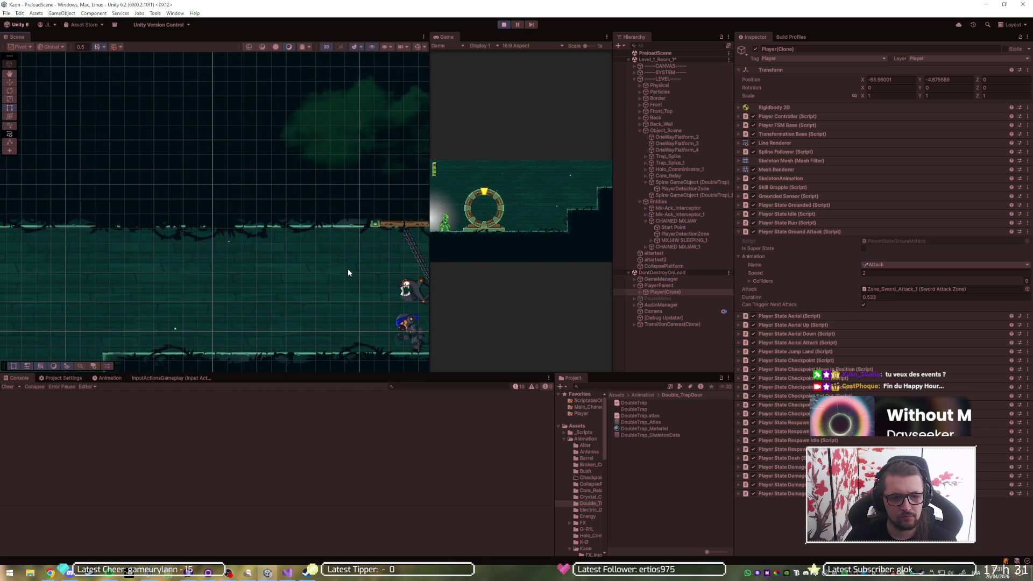
pyautogui.click(996, 79)
pyautogui.write('0.72695')
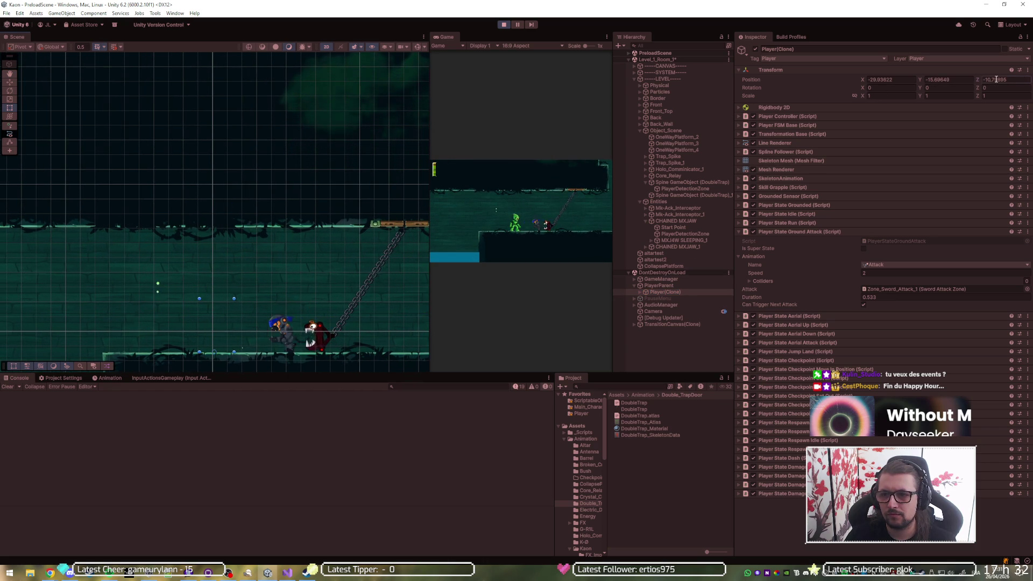